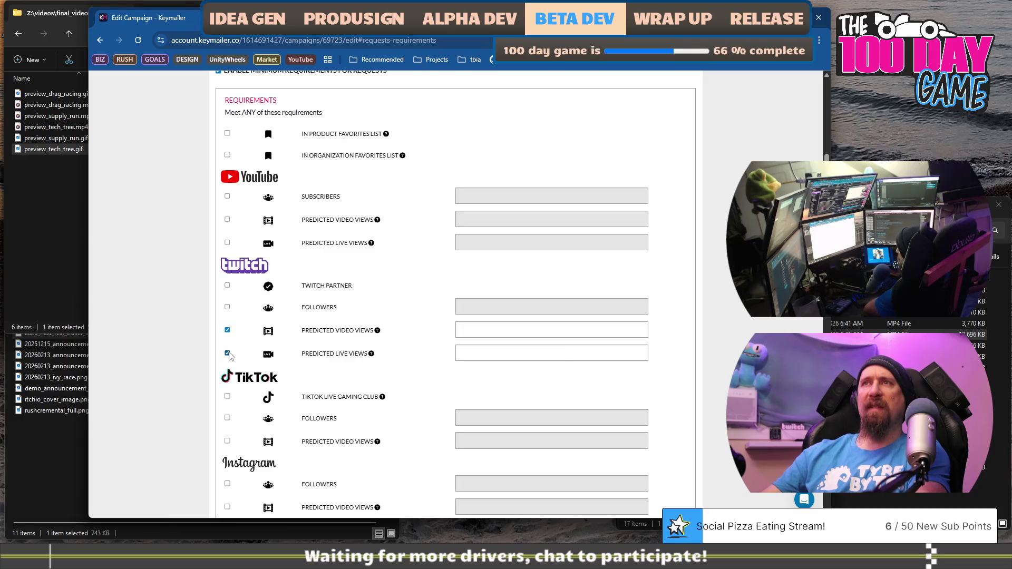
Step: Scroll through the Request Requirements tab, then open the Request Pre-Approval settings
scroll(229, 357, "up", 2)
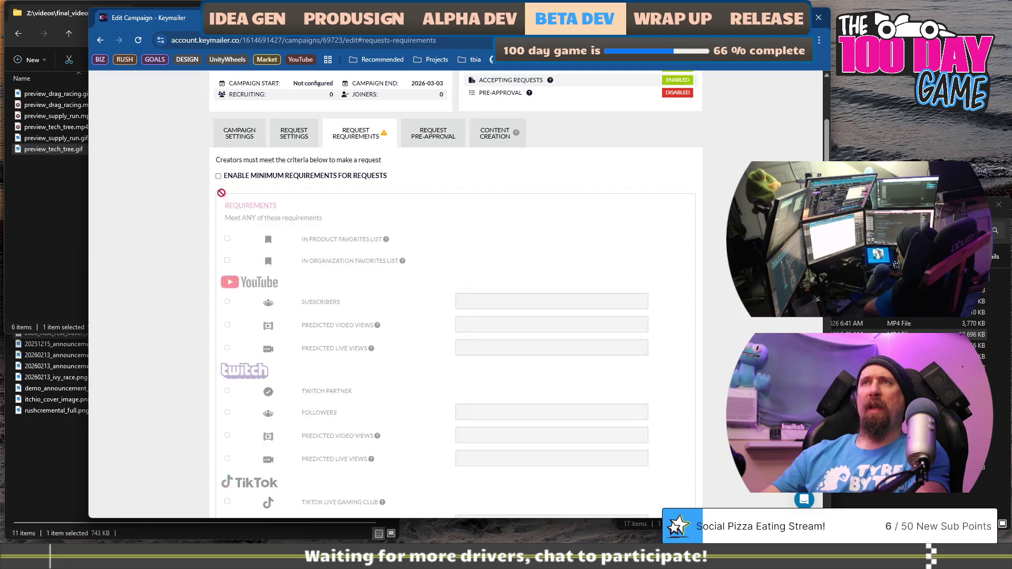
scroll(265, 262, "down", 9)
scroll(265, 286, "up", 9)
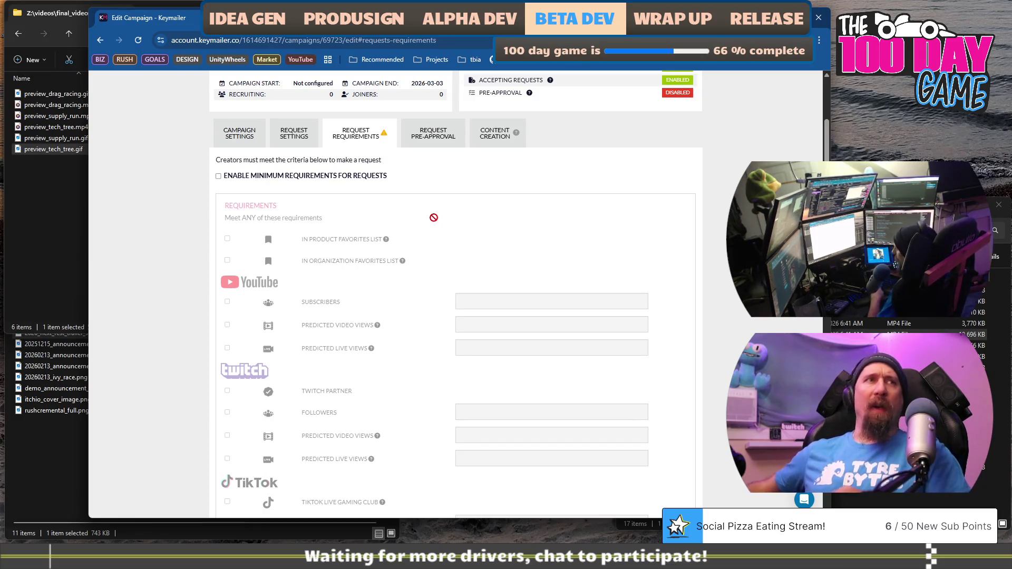
left_click(433, 135)
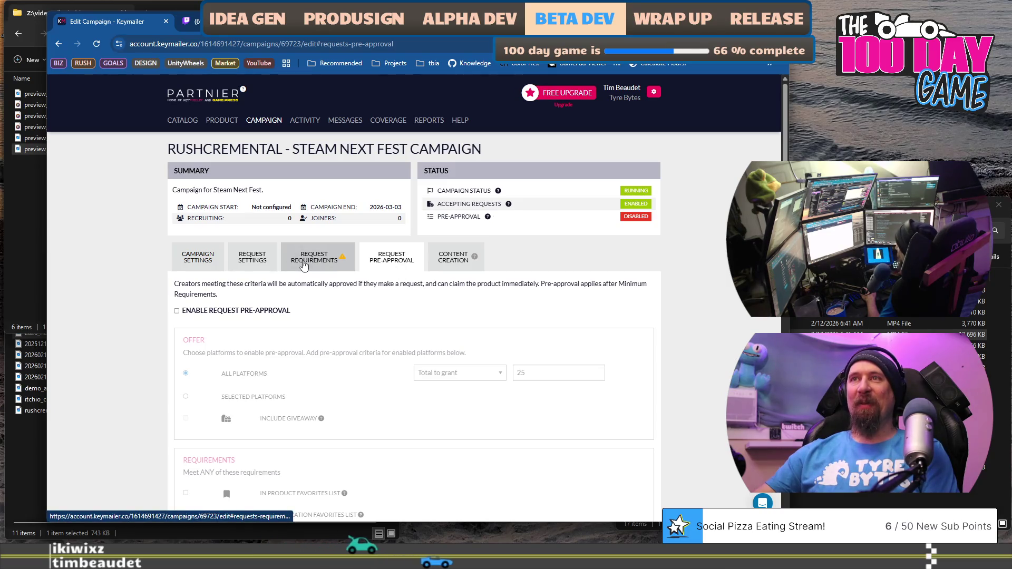
Step: Save the campaign's request requirements
left_click(303, 265)
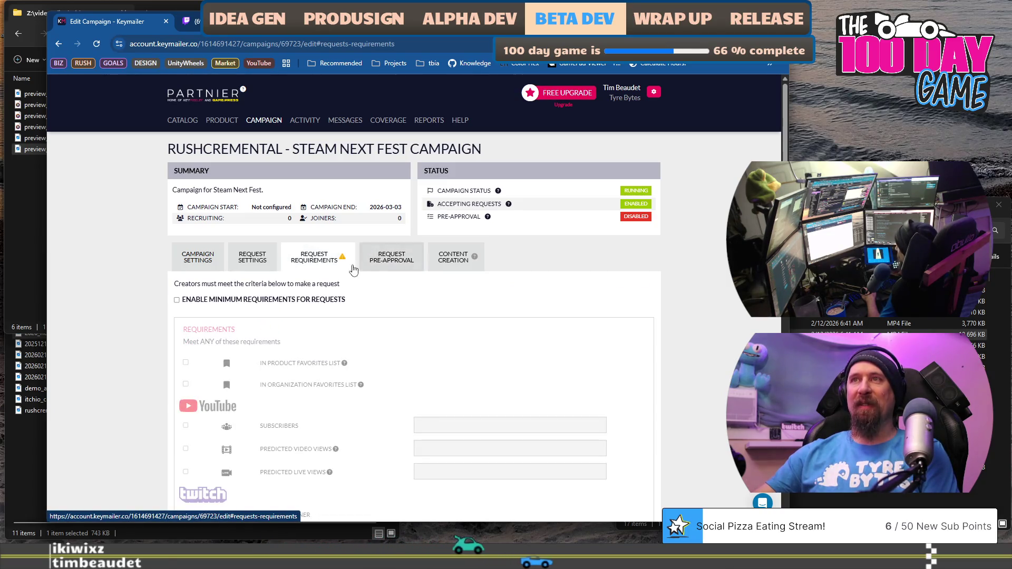
scroll(342, 262, "down", 15)
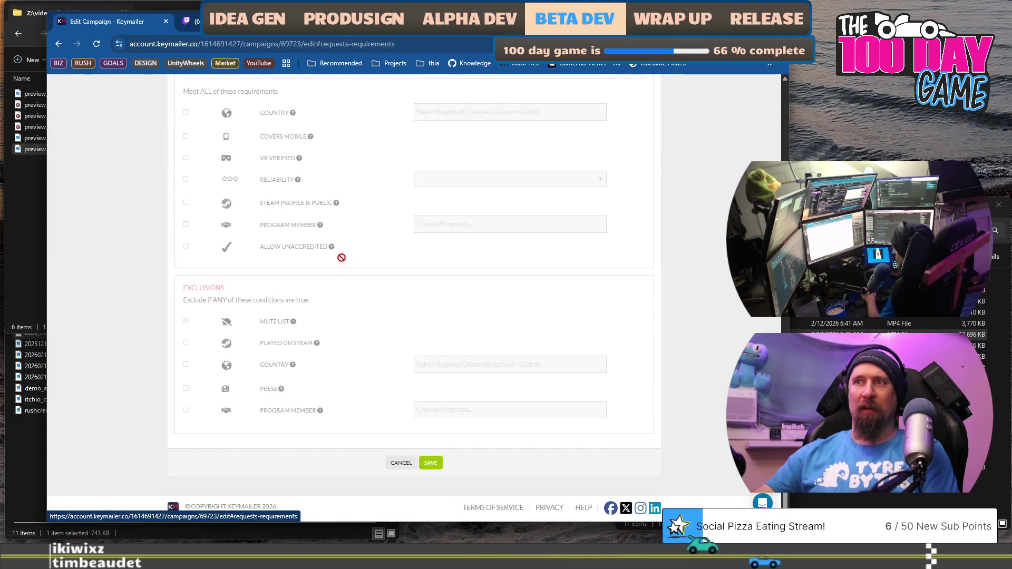
scroll(343, 262, "up", 8)
scroll(342, 257, "down", 8)
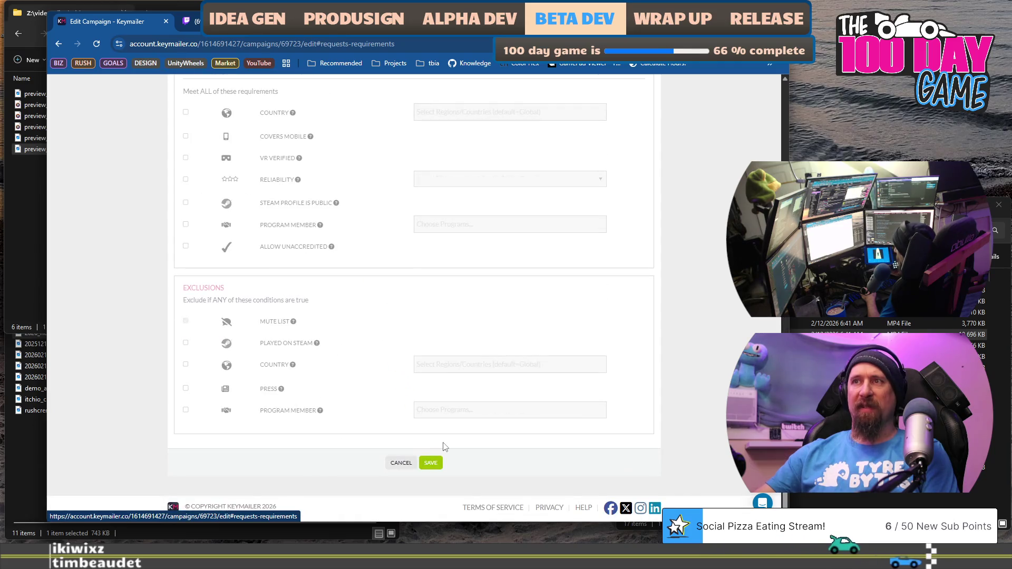
left_click(430, 462)
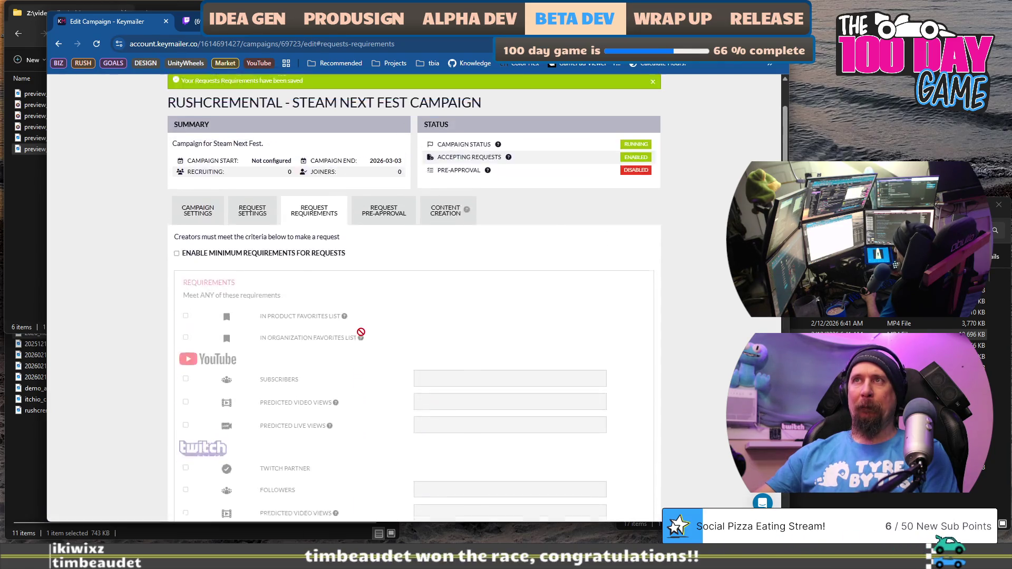
Step: Enable request pre-approval, granting a total of 25 across all platforms
left_click(372, 269)
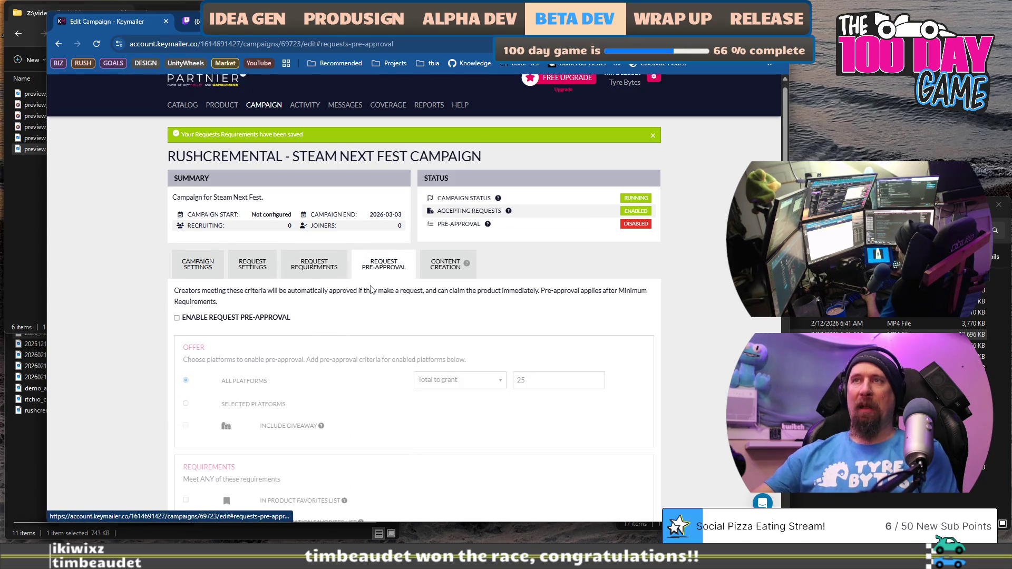
left_click(315, 275)
scroll(324, 355, "down", 10)
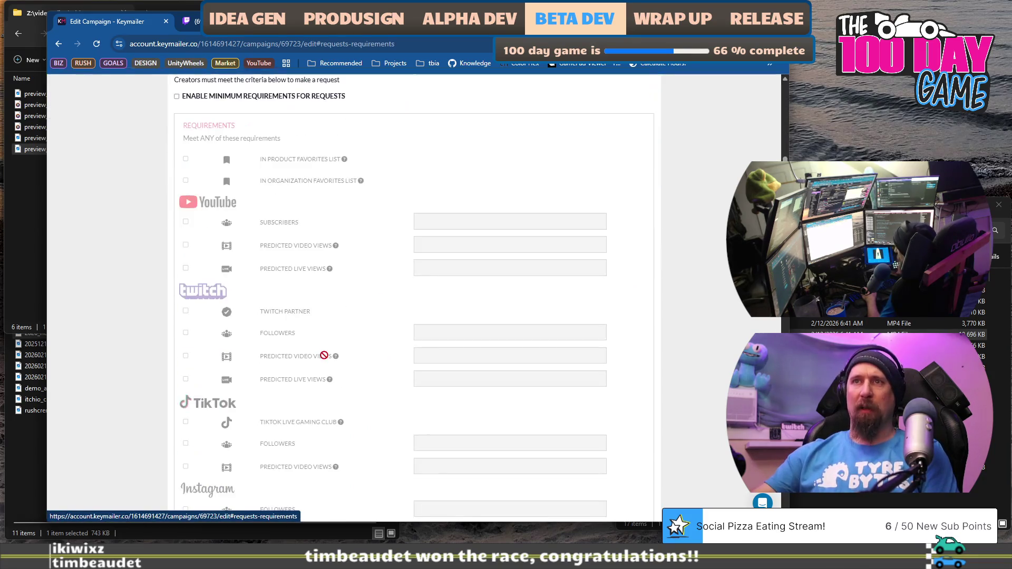
scroll(324, 354, "up", 8)
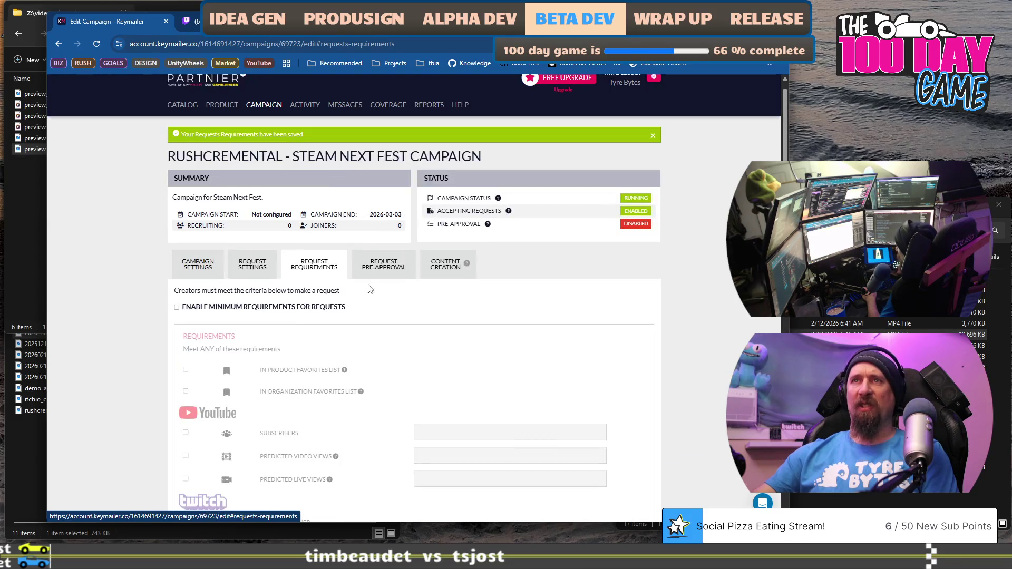
left_click(366, 269)
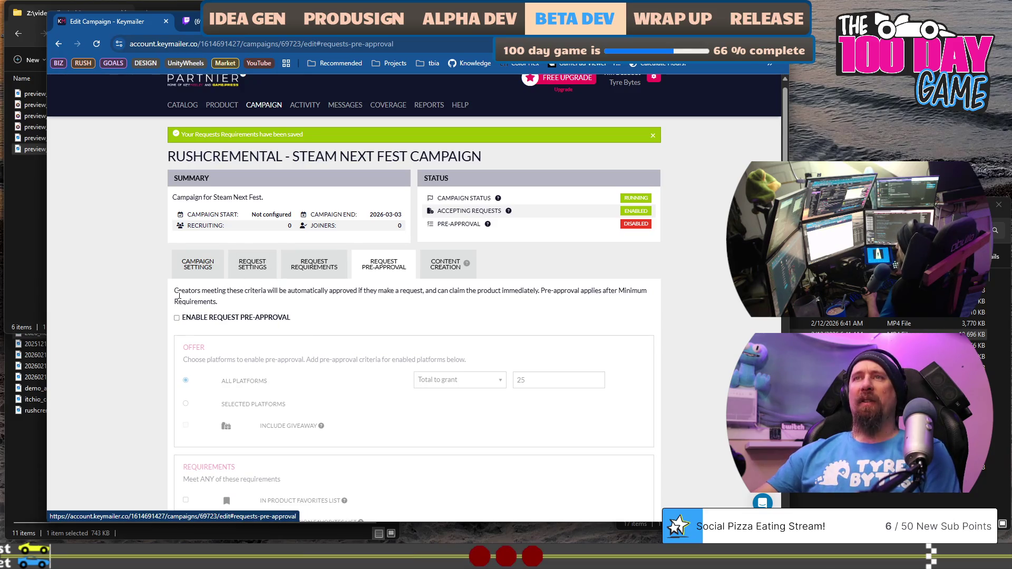
left_click_drag(179, 295, 249, 304)
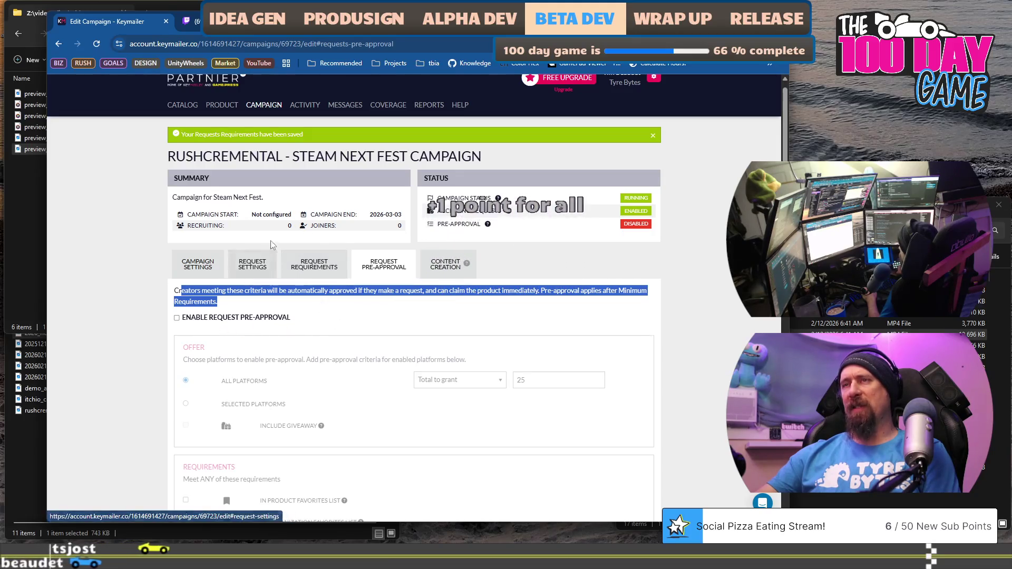
left_click(177, 318)
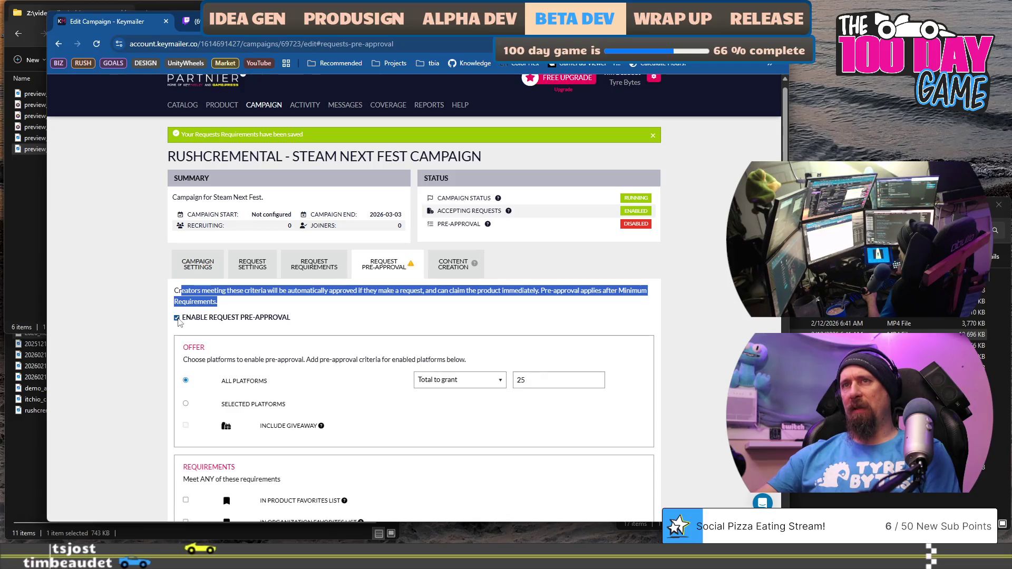
scroll(417, 333, "down", 2)
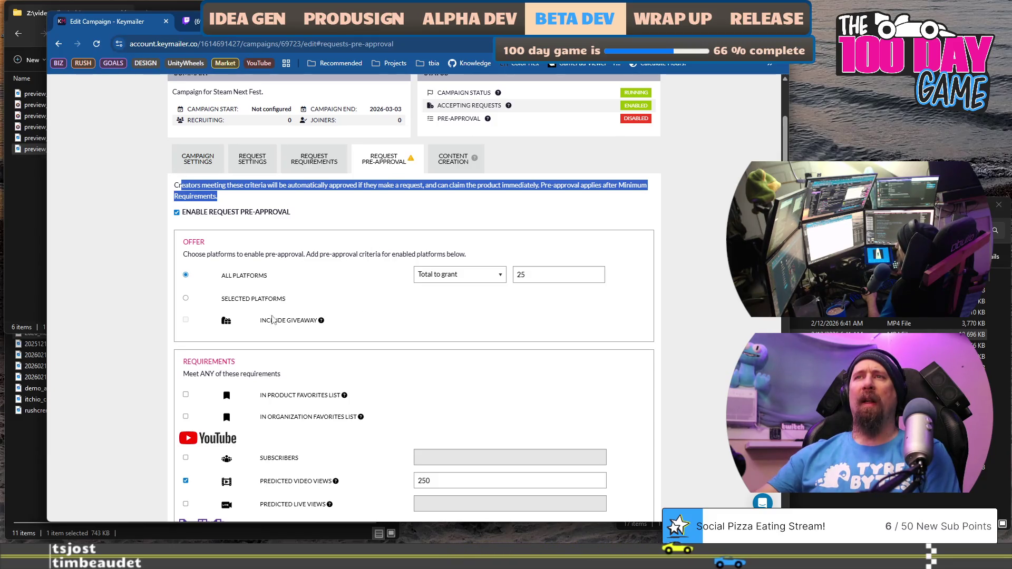
left_click(185, 299)
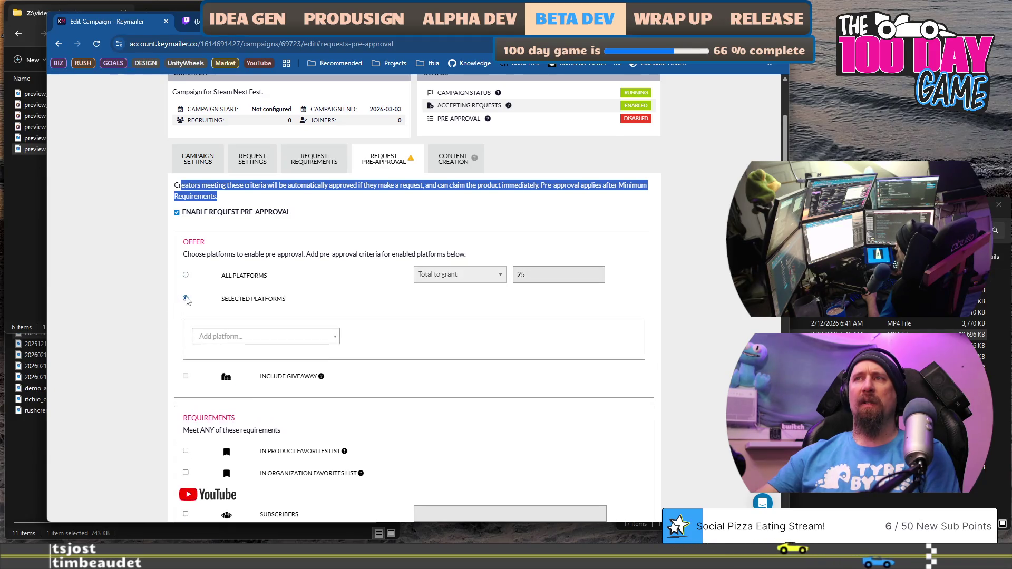
left_click(246, 337)
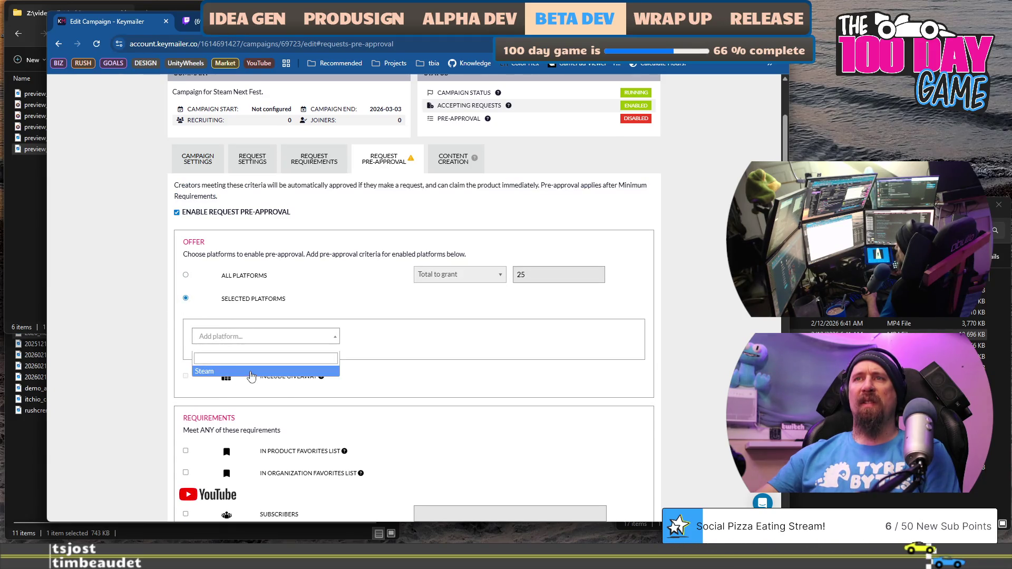
left_click(251, 372)
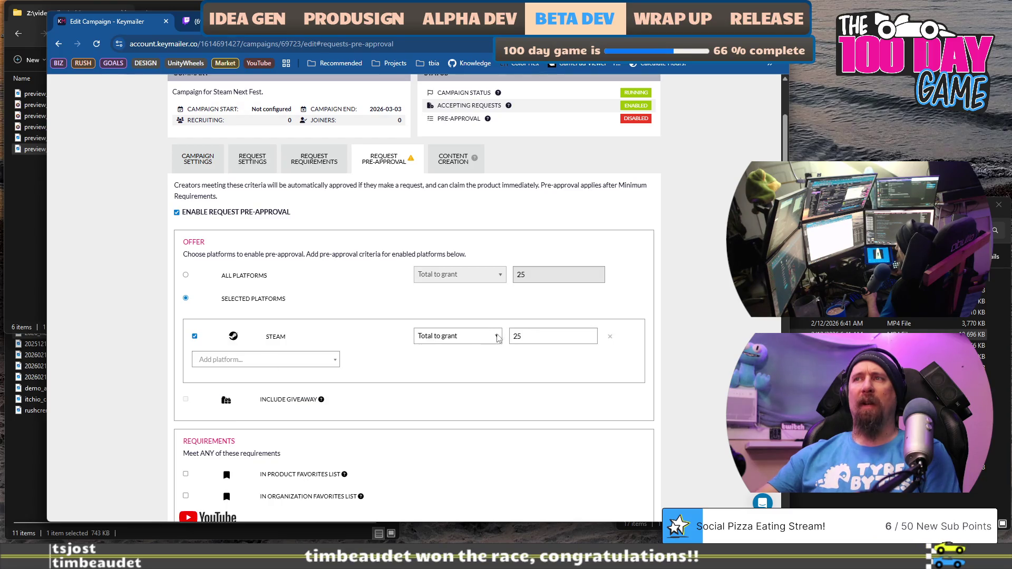
left_click(498, 337)
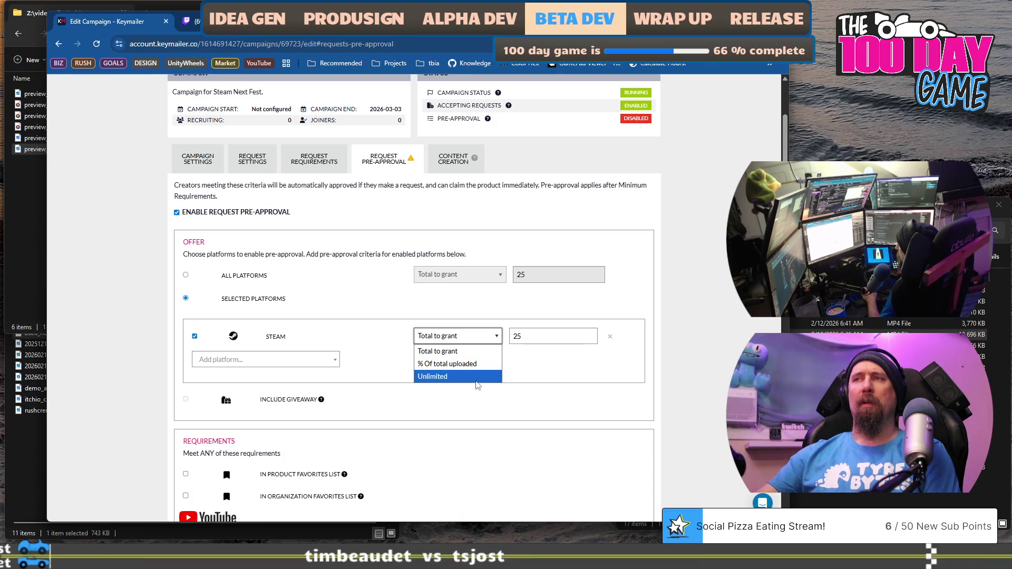
left_click(350, 310)
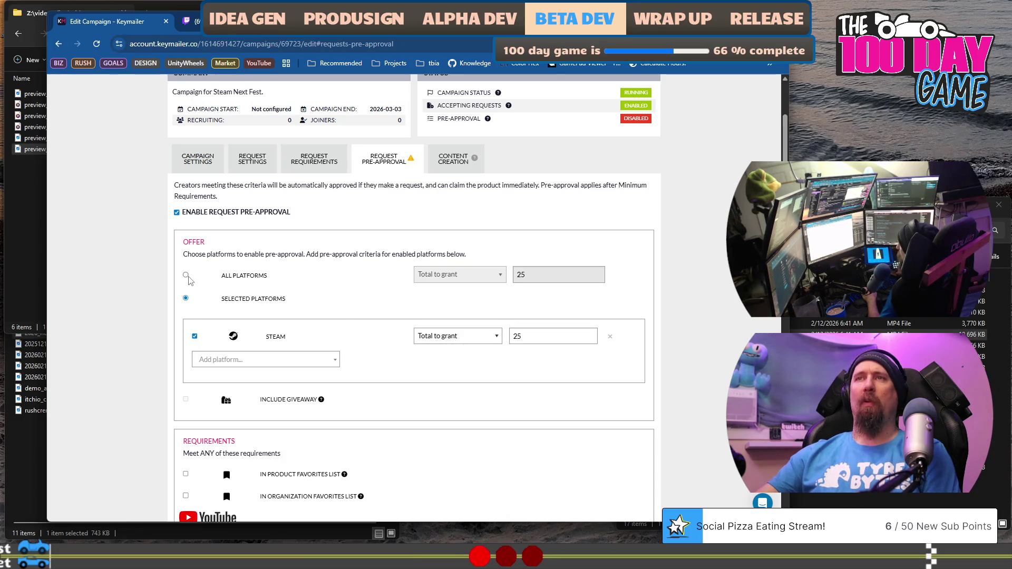
left_click(186, 275)
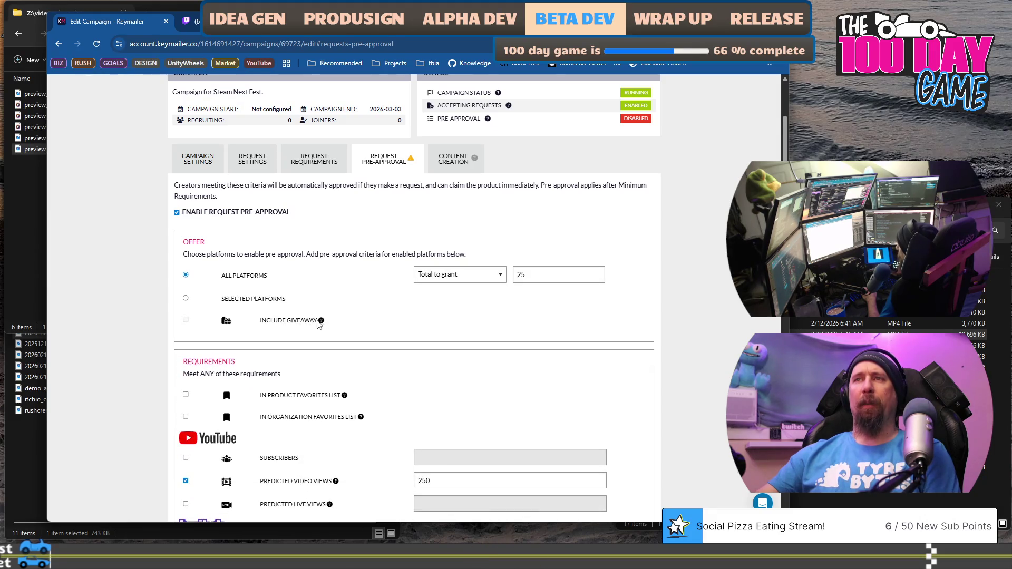
scroll(316, 325, "down", 3)
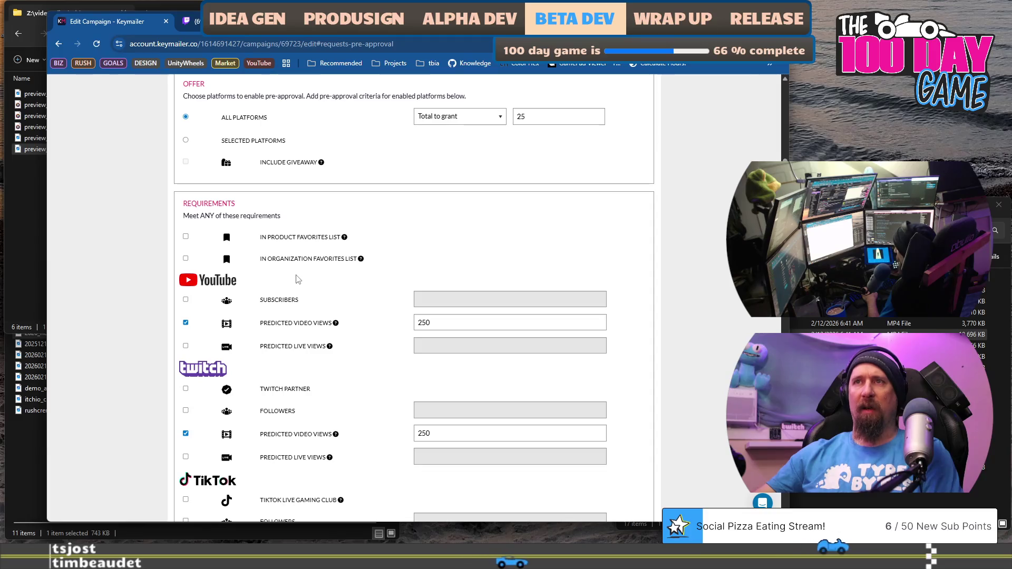
Step: Raise the YouTube and Twitch predicted video views thresholds to 500
scroll(304, 287, "down", 2)
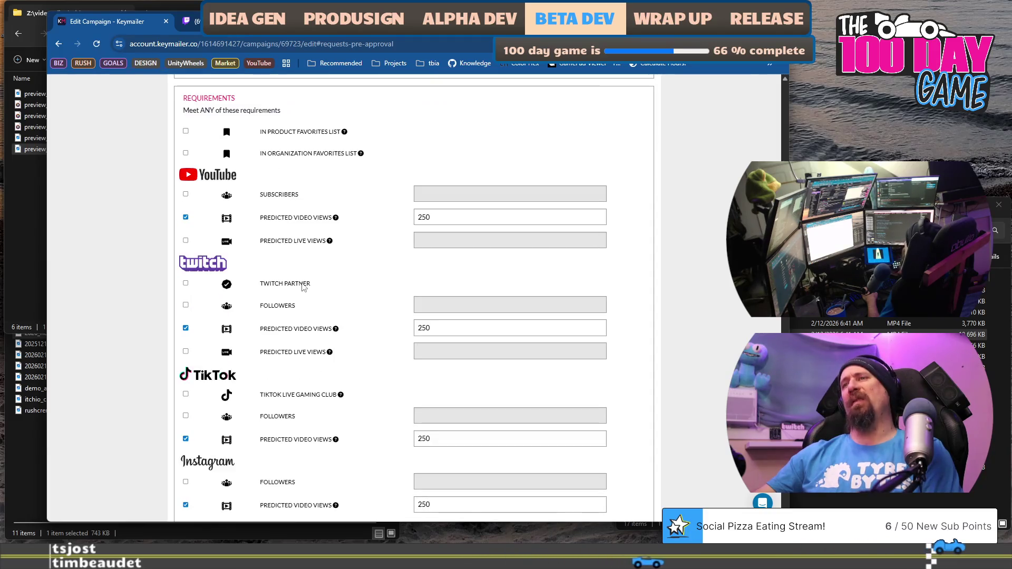
scroll(303, 287, "up", 2)
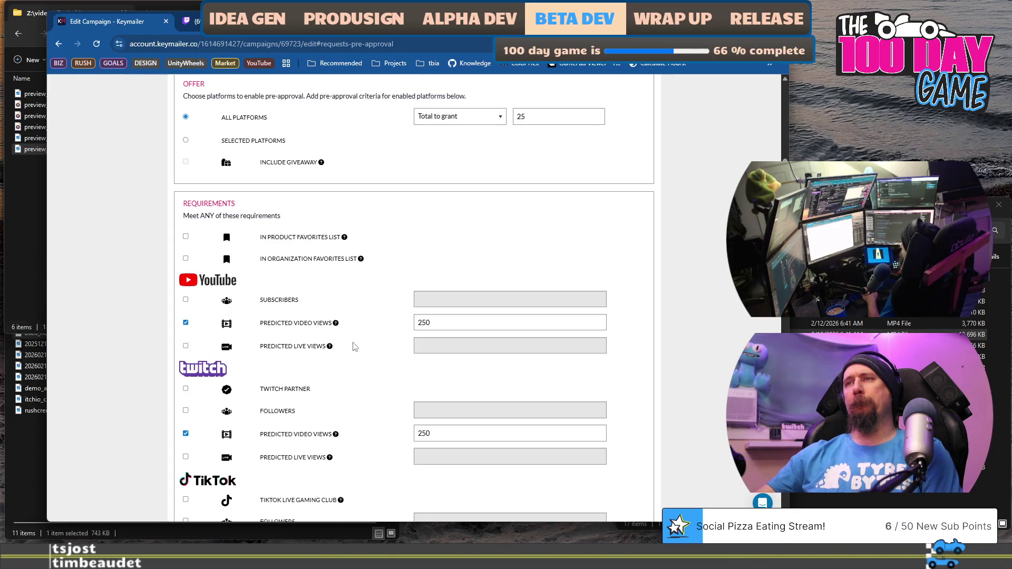
double_click(448, 322)
type("500")
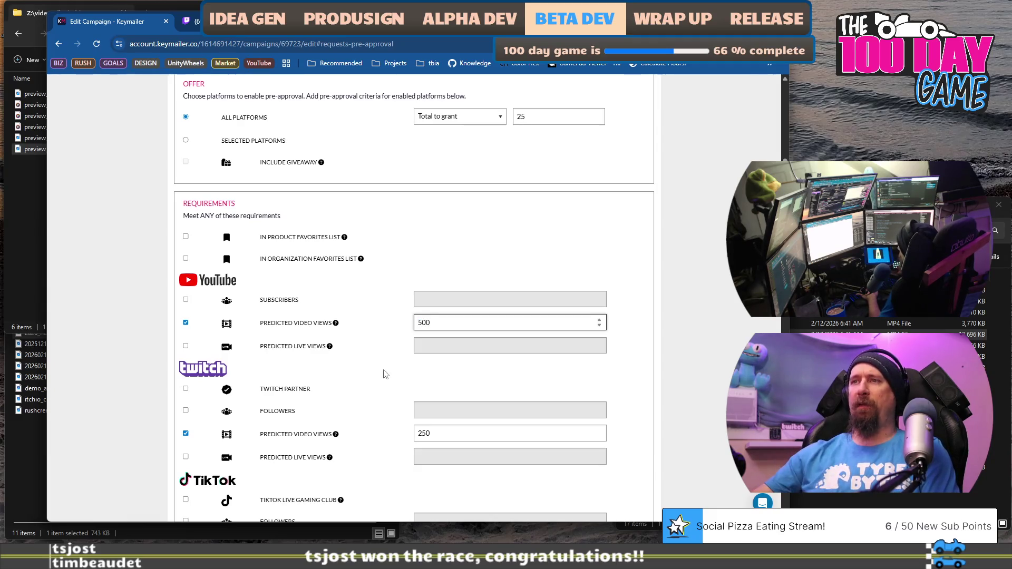
double_click(440, 430)
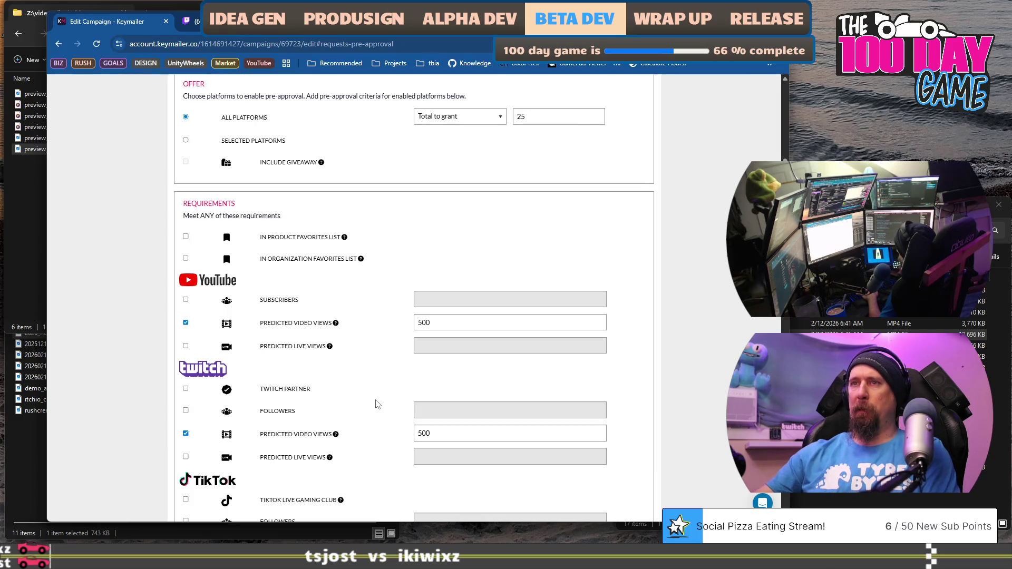
Step: Require 250 predicted live views for both Twitch and YouTube
scroll(378, 405, "down", 2)
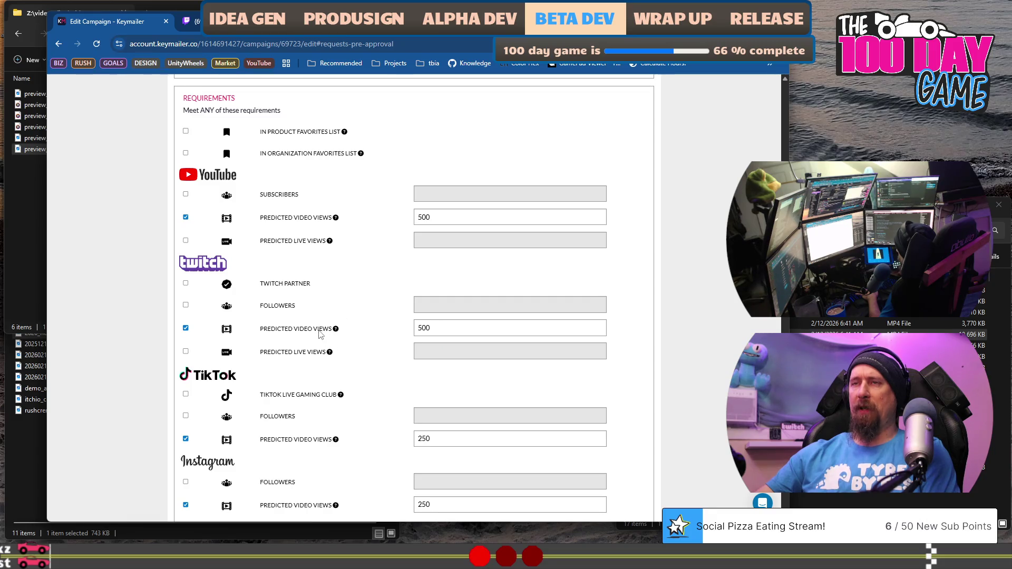
left_click(185, 351)
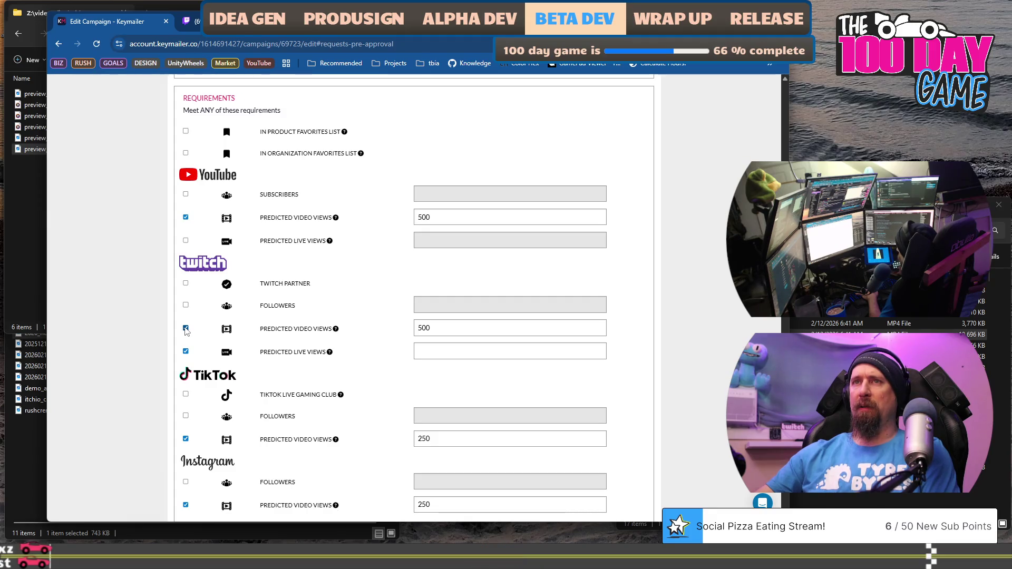
left_click(414, 351)
type("250")
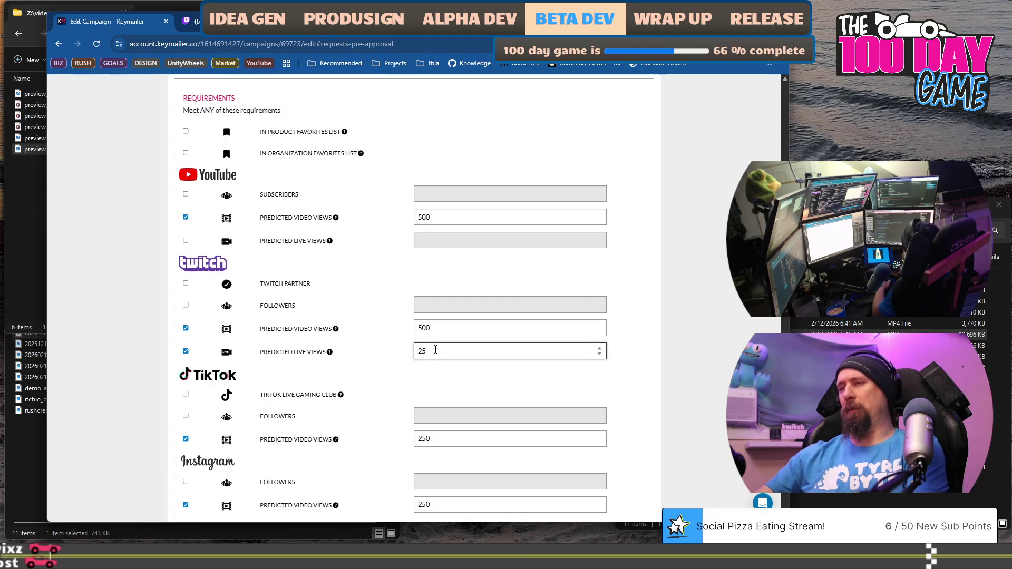
left_click(392, 368)
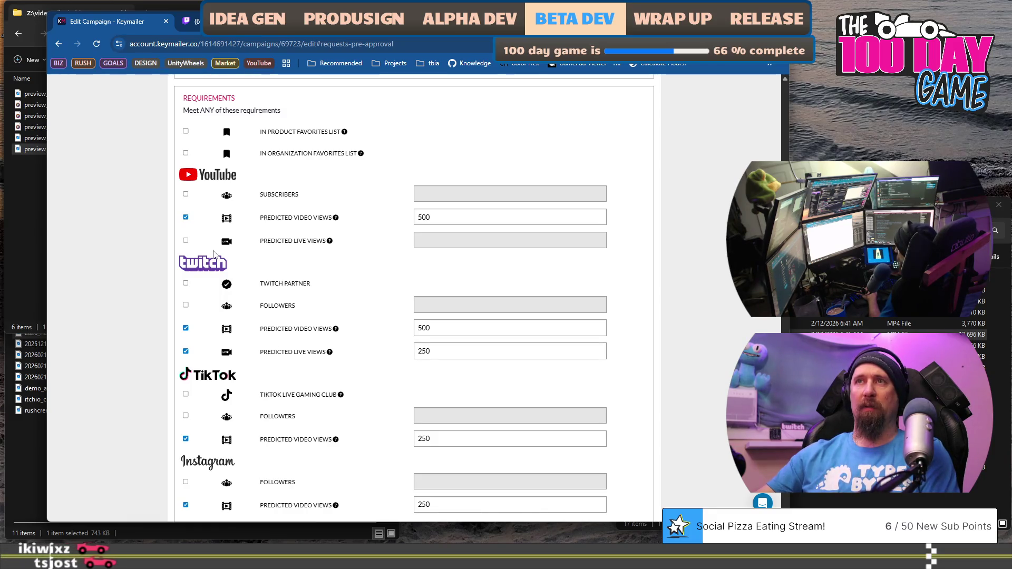
left_click(185, 241)
left_click(426, 241)
type("2")
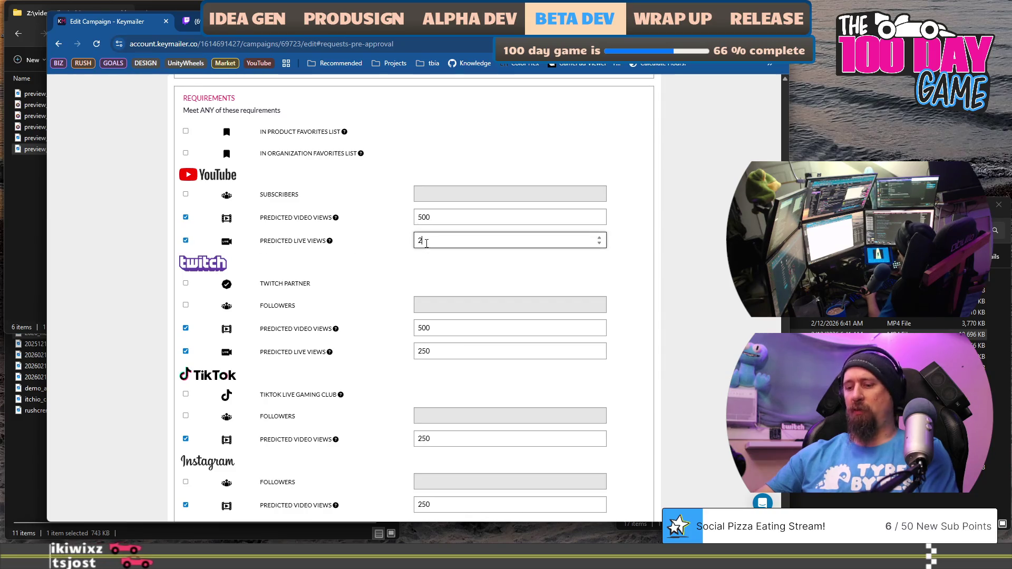
type("50")
left_click(397, 293)
scroll(384, 334, "down", 2)
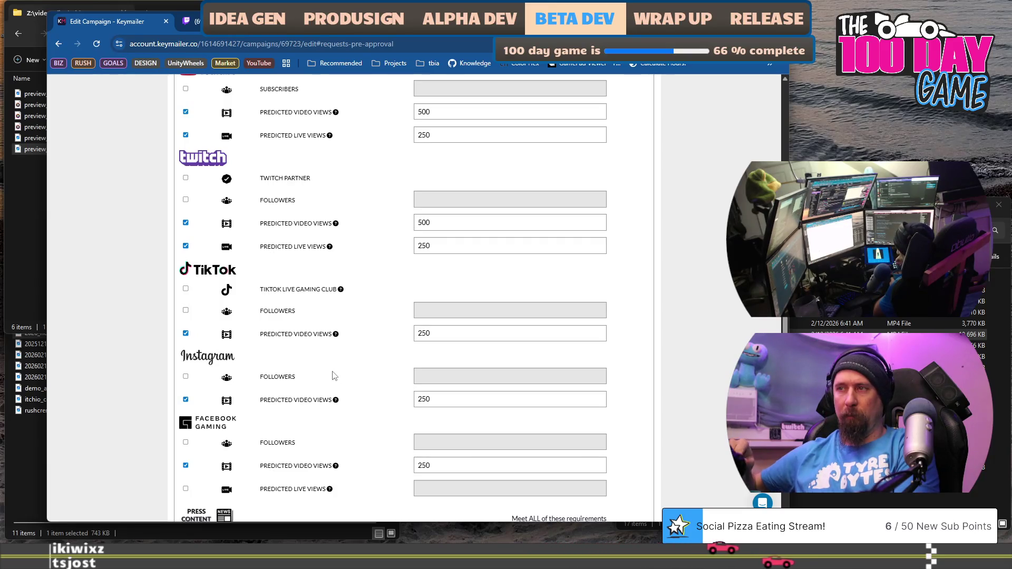
Step: Raise the press content estimated monthly views requirement from 7500 to 15000
scroll(332, 372, "down", 4)
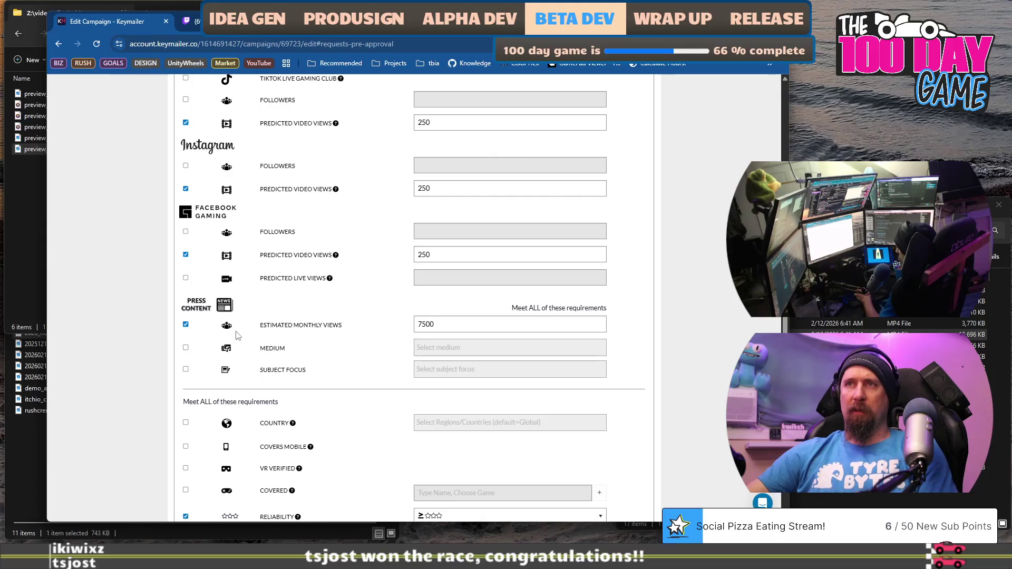
scroll(318, 340, "up", 7)
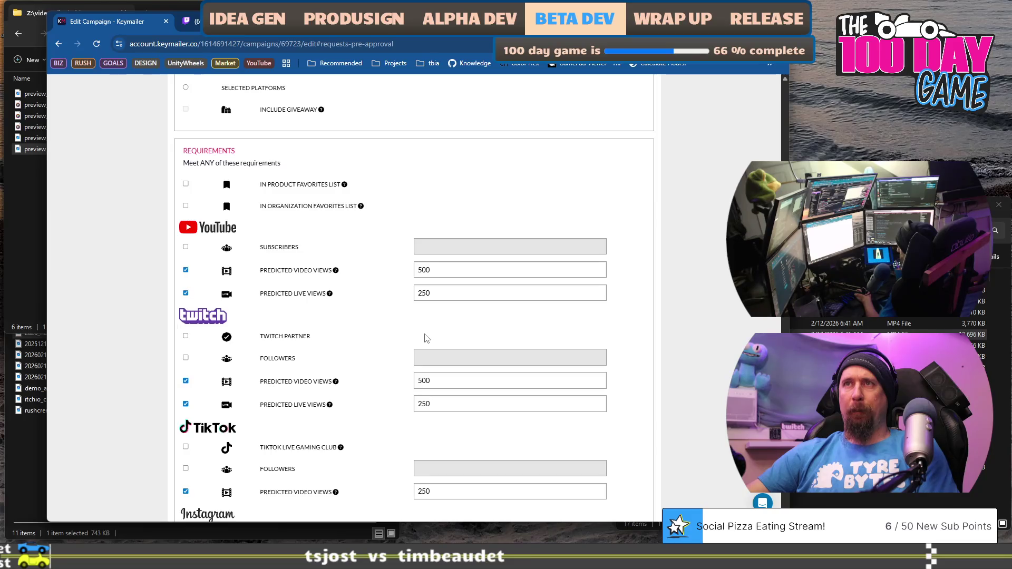
scroll(441, 214, "down", 1)
scroll(444, 263, "down", 5)
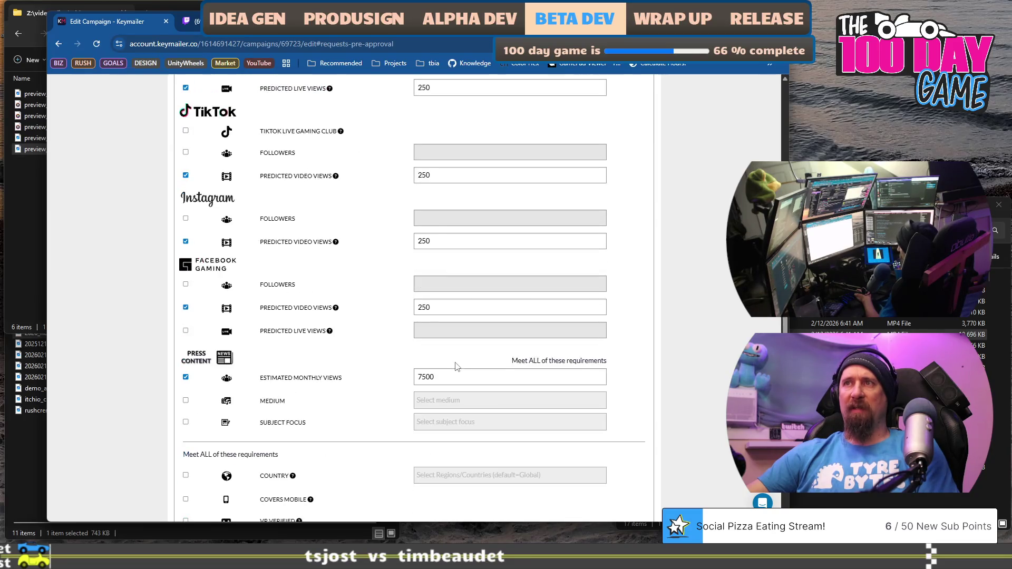
left_click(453, 372)
key("ctrl+a")
type("1")
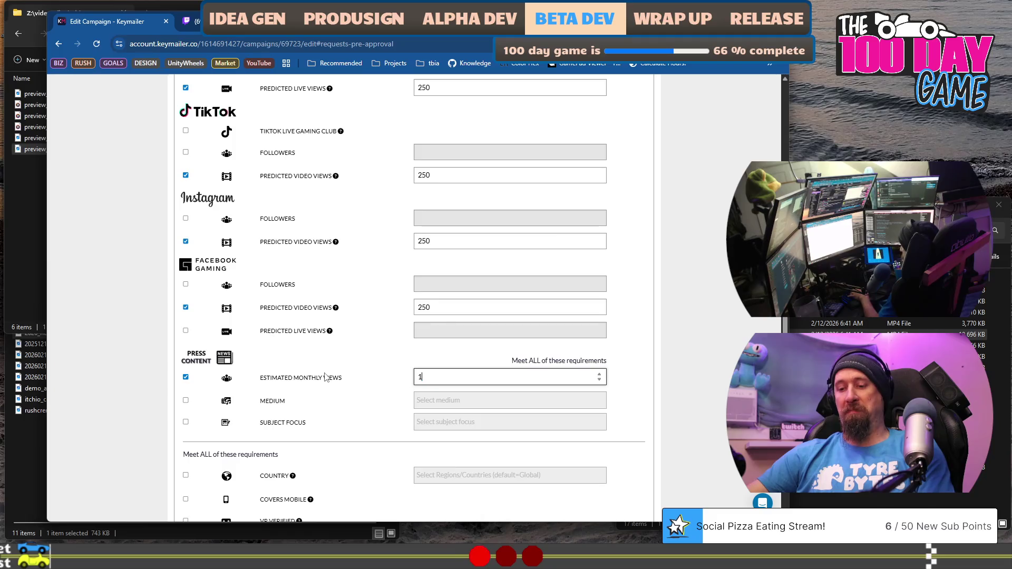
left_click(392, 370)
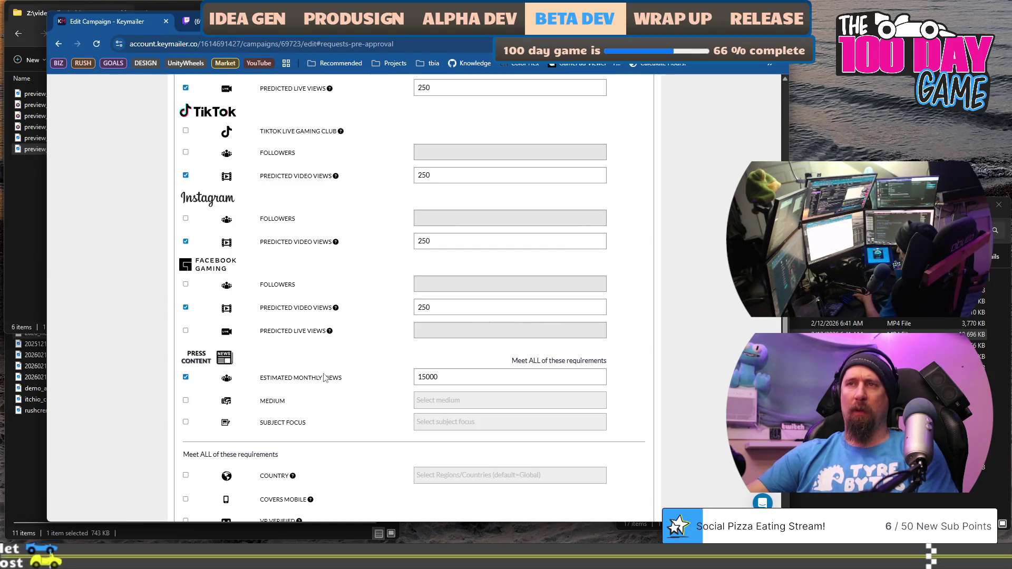
Step: Turn off the Facebook Gaming and Instagram predicted video views requirements
scroll(324, 378, "down", 1)
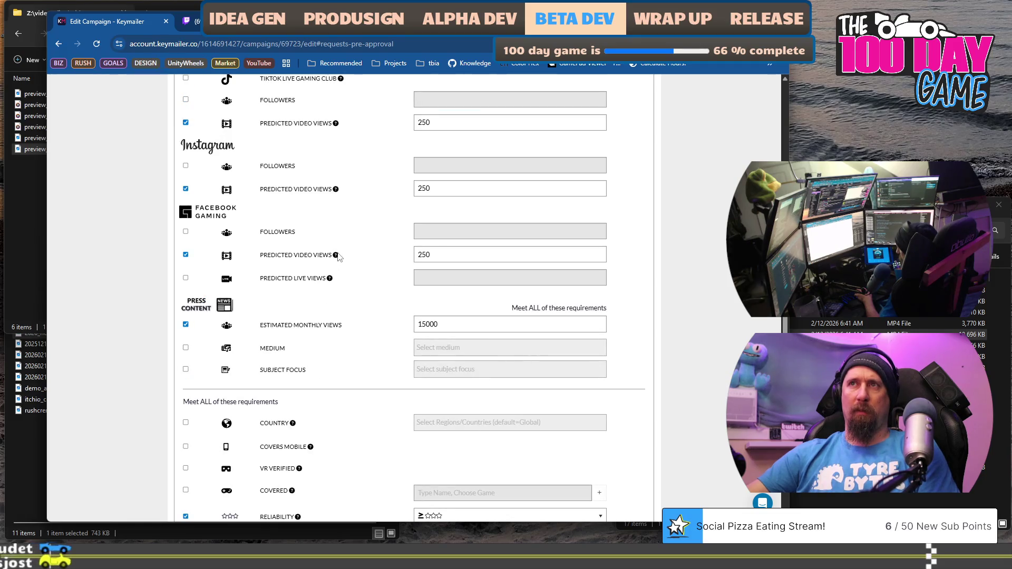
left_click(185, 255)
scroll(187, 250, "up", 1)
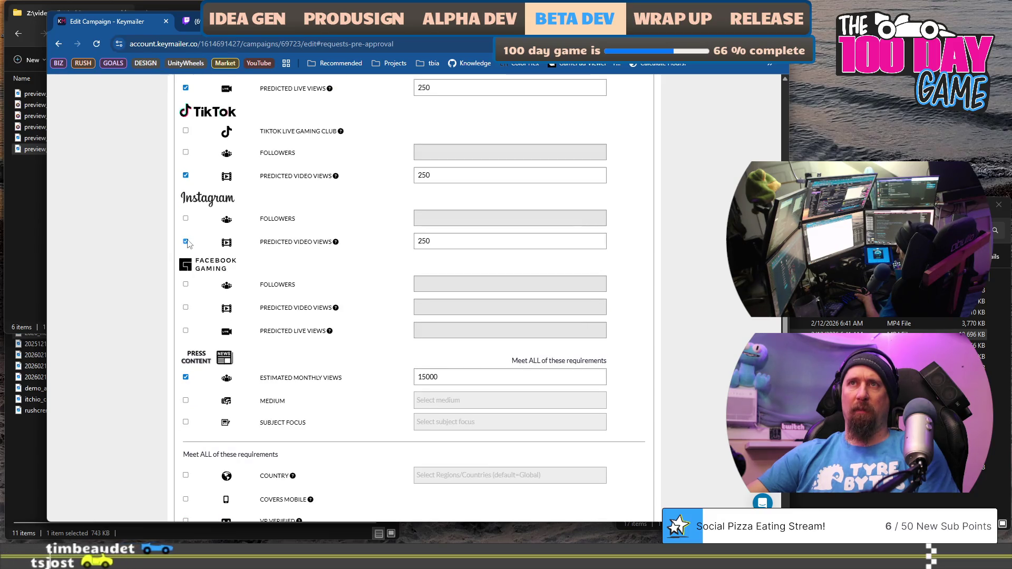
left_click(185, 241)
scroll(187, 243, "up", 2)
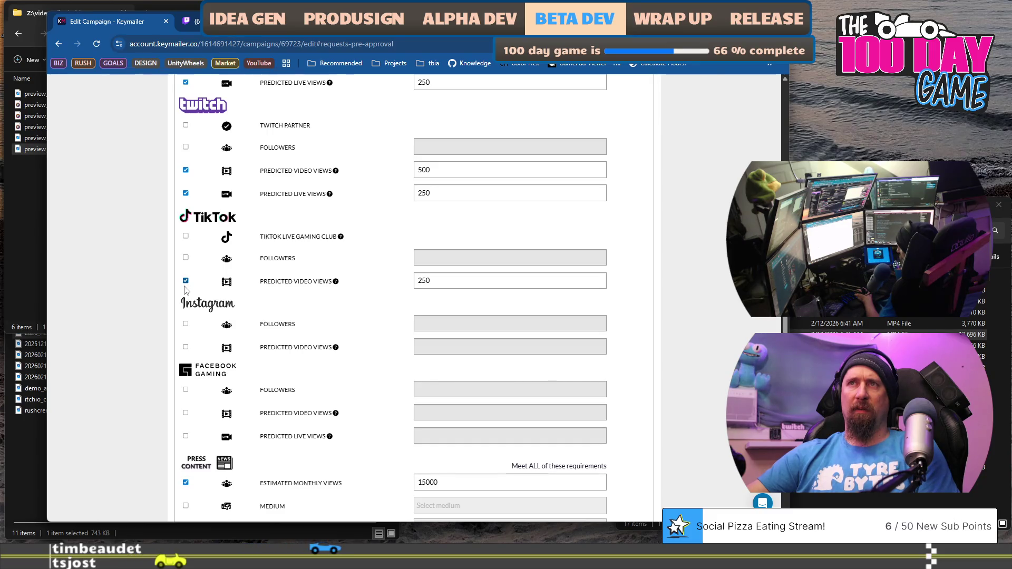
Step: Change the TikTok video views minimum to 50000, then turn the TikTok requirement off
double_click(440, 280)
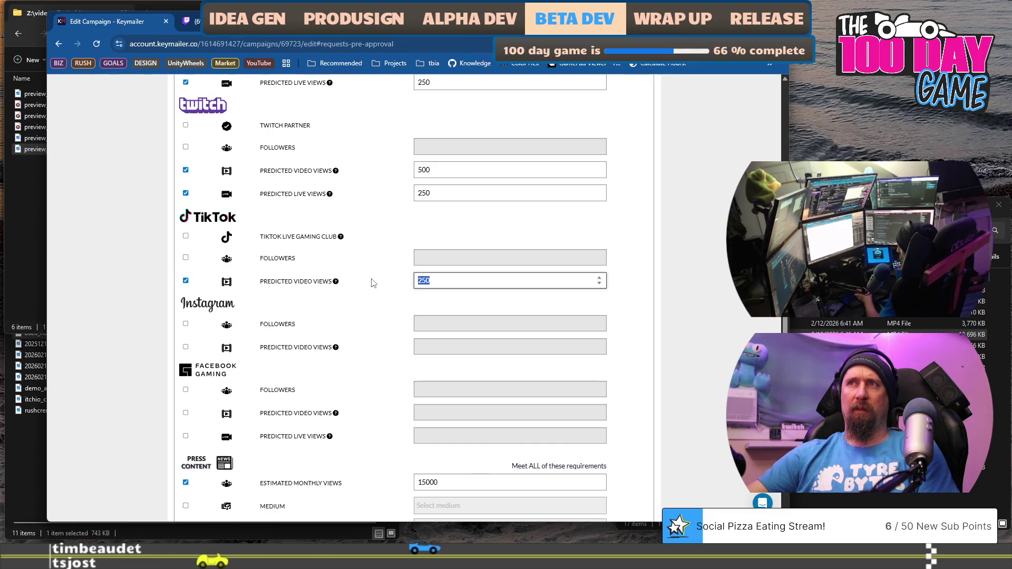
type("5")
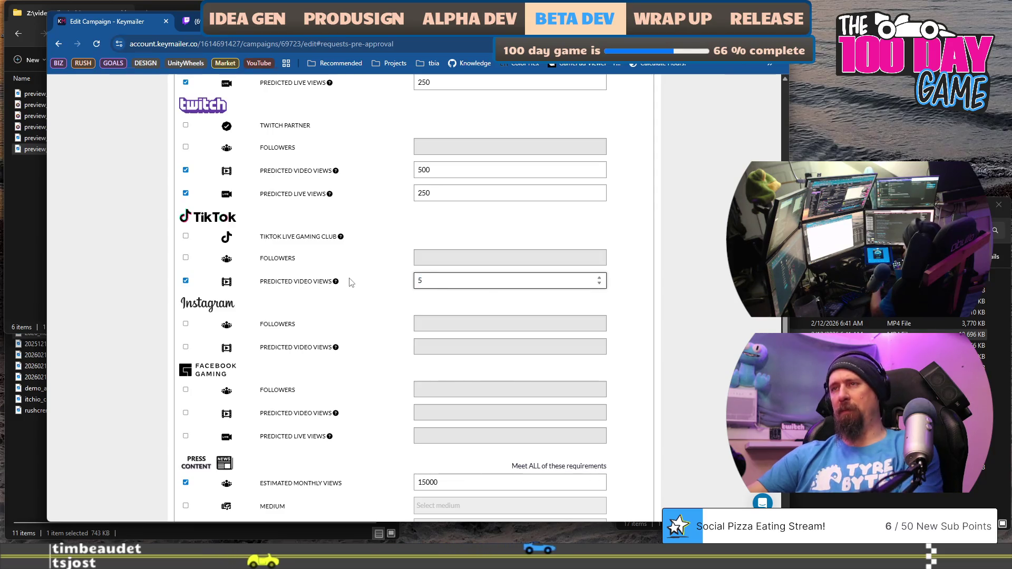
type("000")
left_click(372, 301)
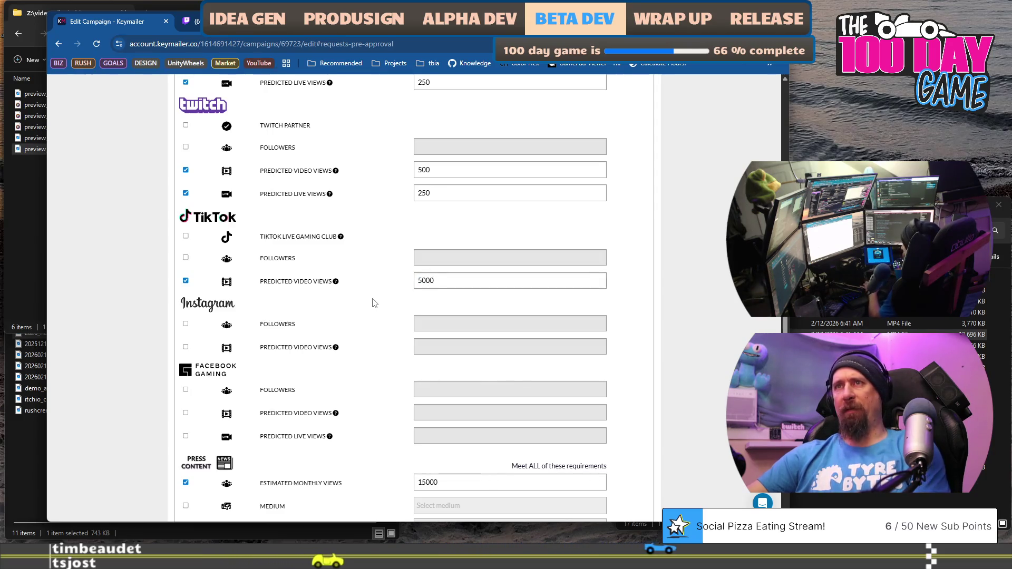
scroll(372, 303, "down", 1)
scroll(373, 303, "up", 3)
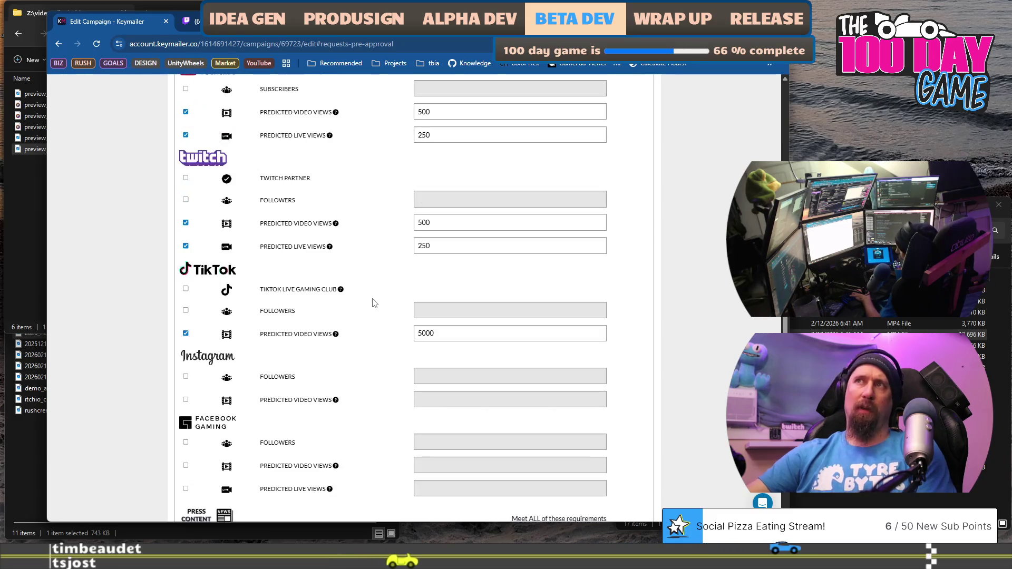
scroll(372, 321, "up", 2)
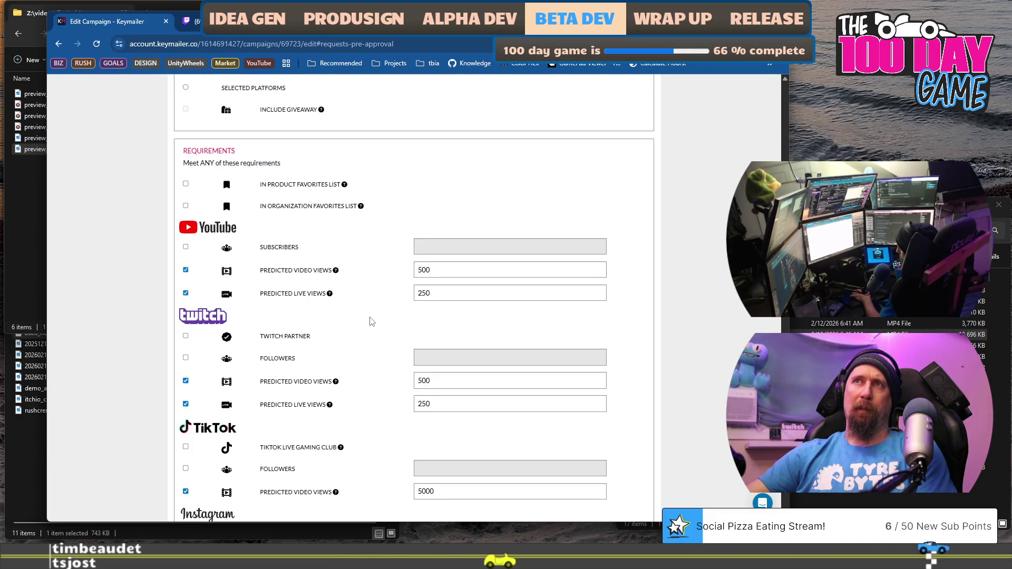
scroll(371, 322, "down", 5)
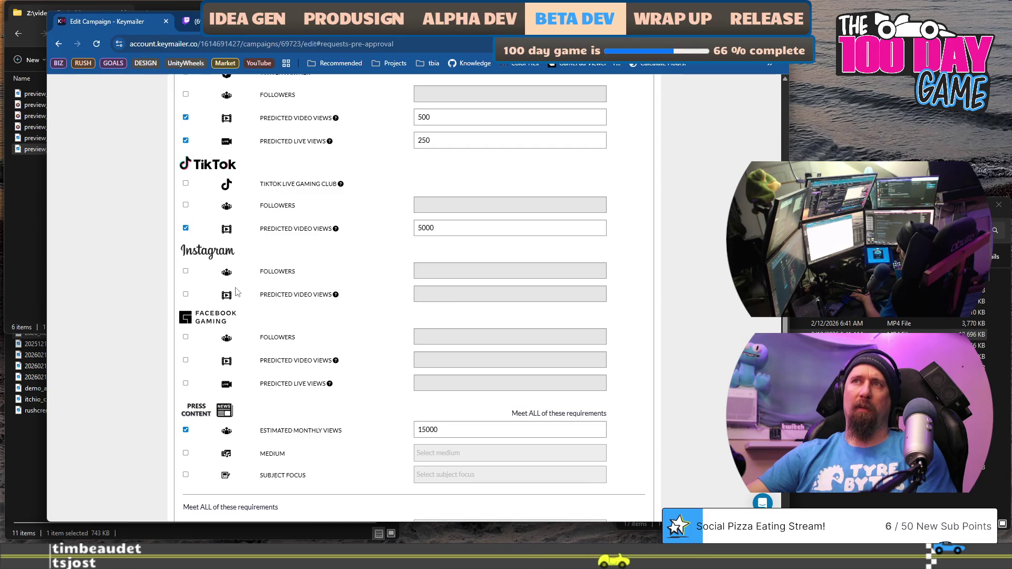
left_click(436, 228)
type("0")
left_click(345, 248)
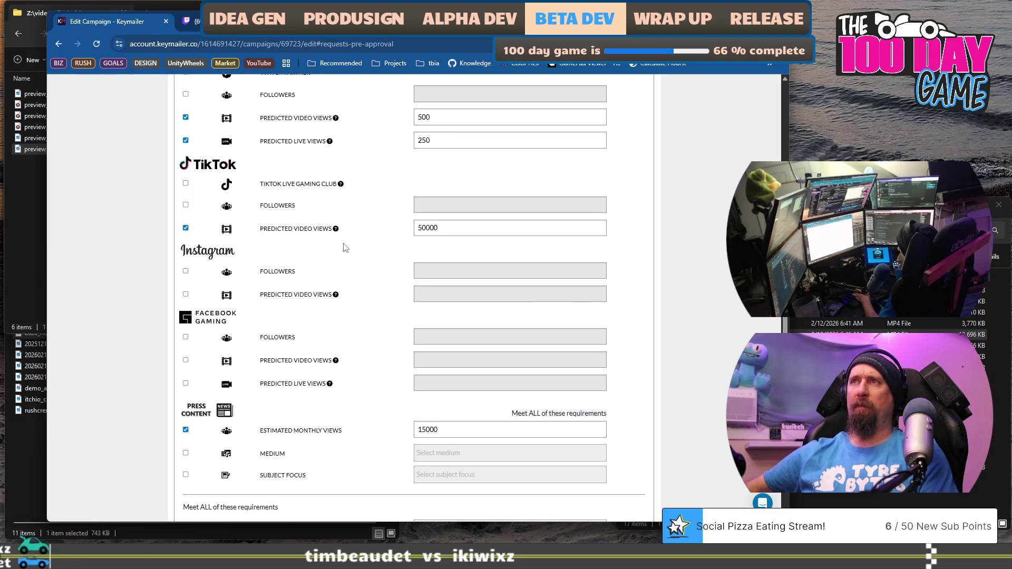
left_click(185, 228)
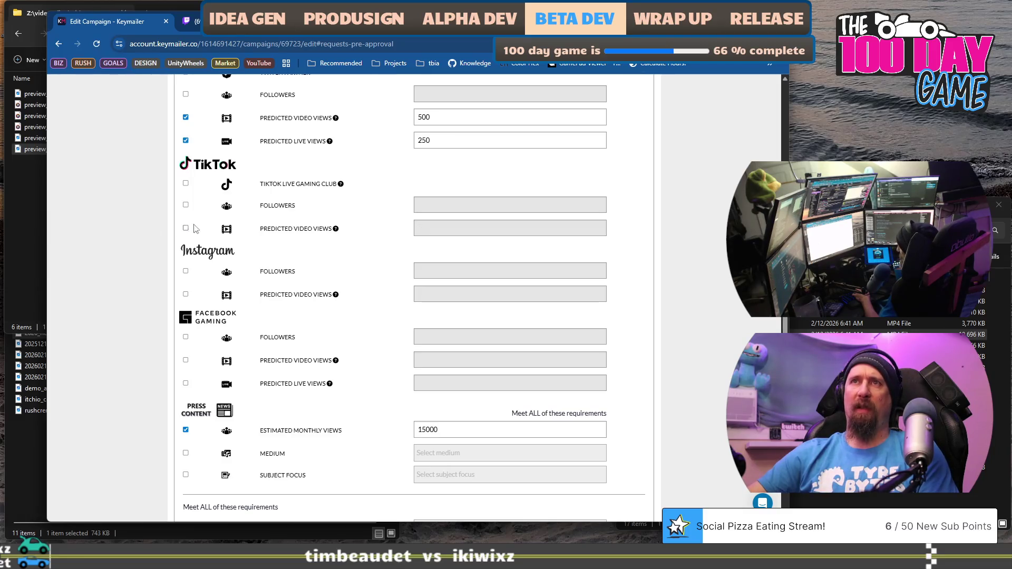
scroll(363, 235, "down", 6)
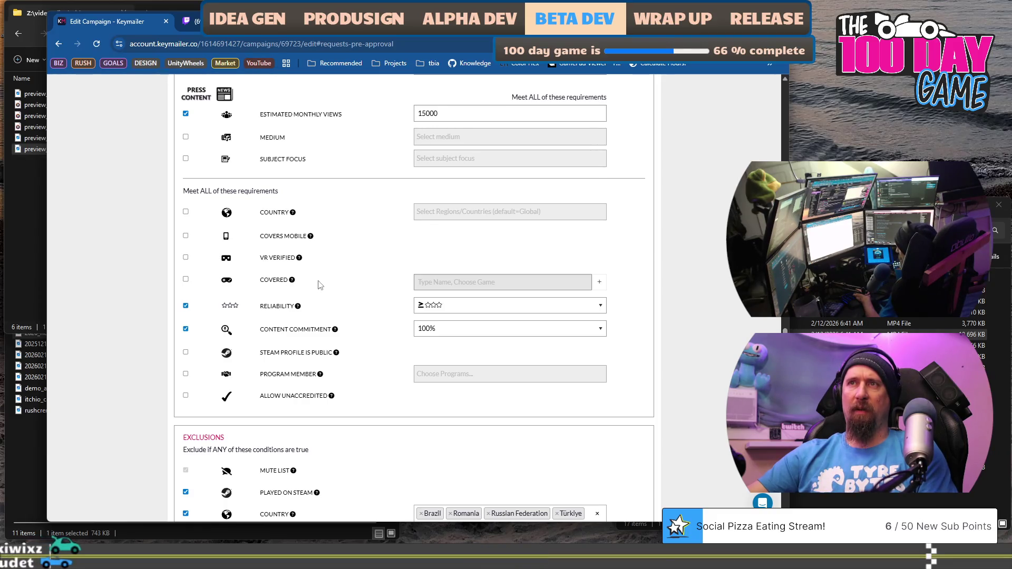
Step: Enable the Covered requirement and add Keep on Mining! as a covered game
left_click(186, 280)
left_click(558, 282)
type("Key")
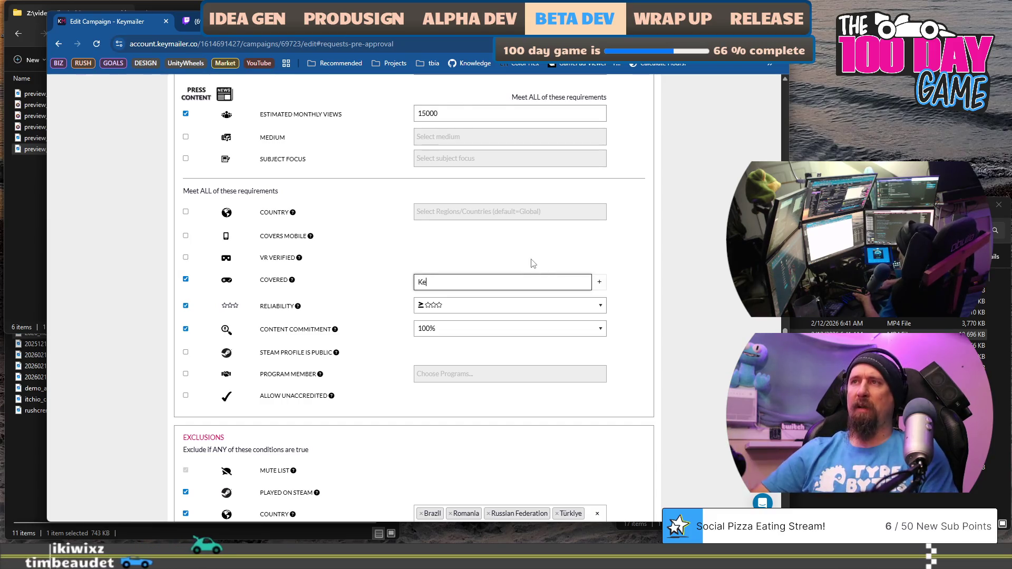
key("BackSpace")
key("BackSpace")
key("BackSpace")
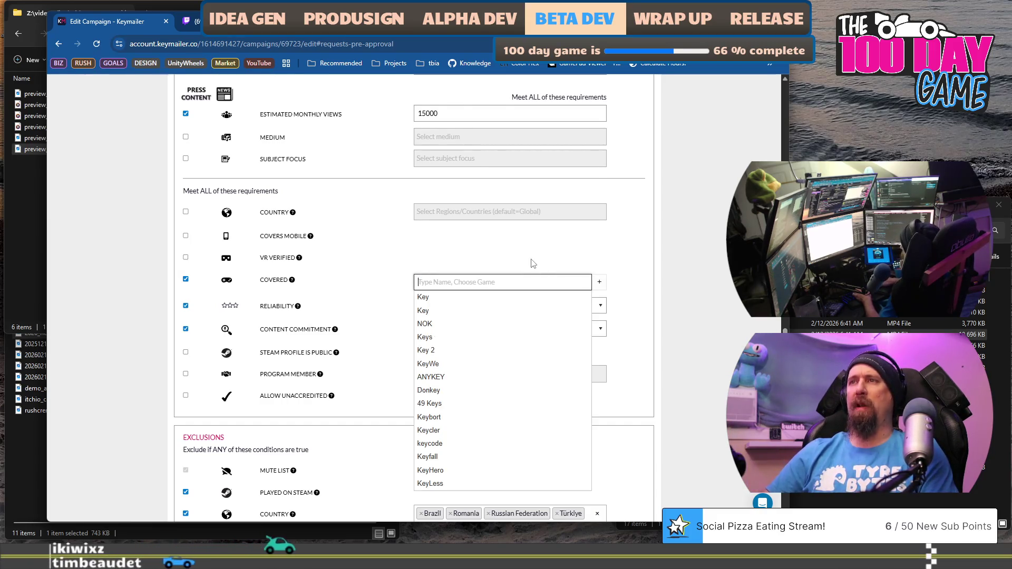
type("K")
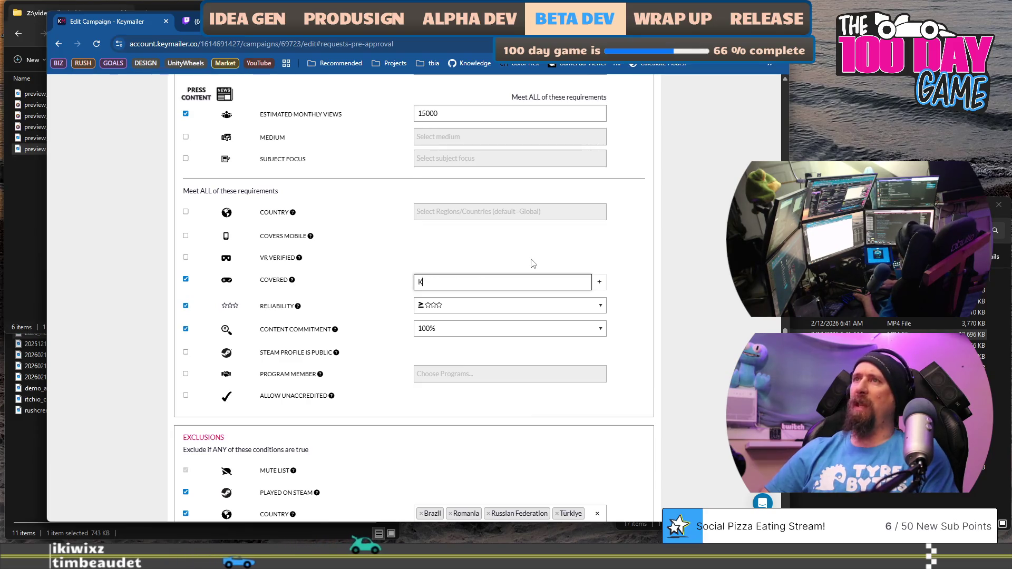
type("eep on")
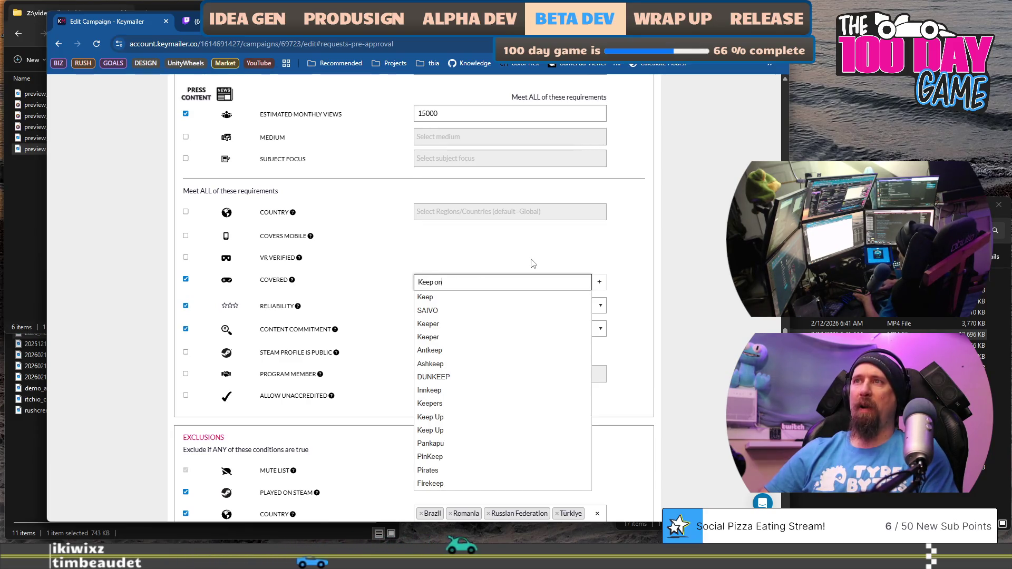
type(" Min")
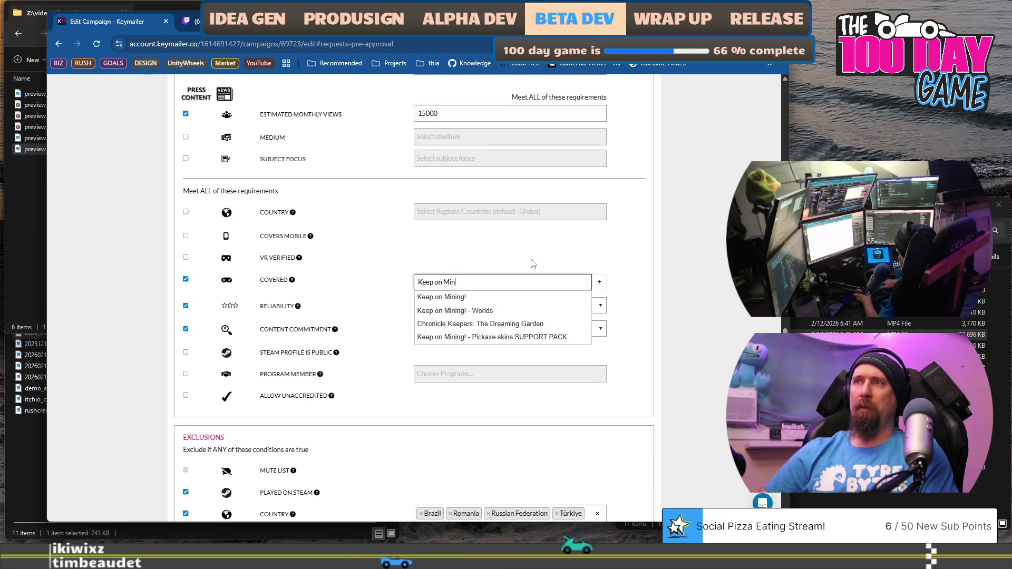
key("Down")
key("Down")
key("Up")
key("Return")
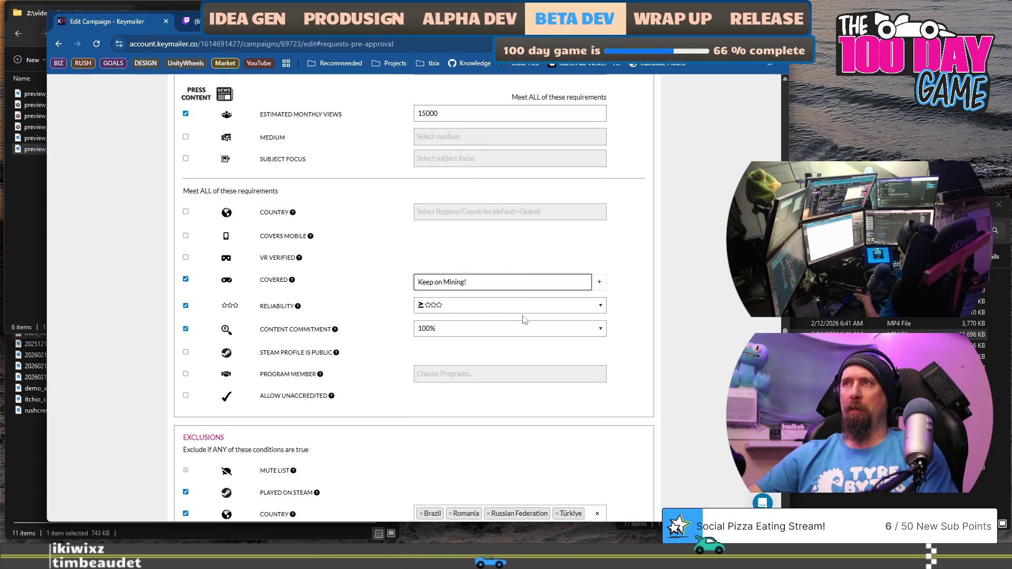
left_click(599, 282)
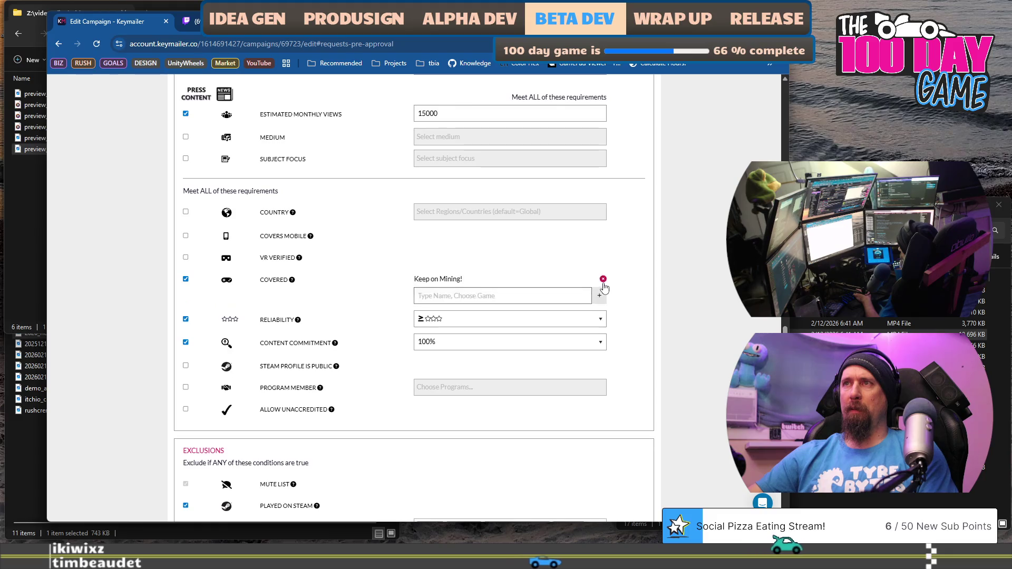
Step: Add Cookie Clicker as a second required covered game
left_click(536, 298)
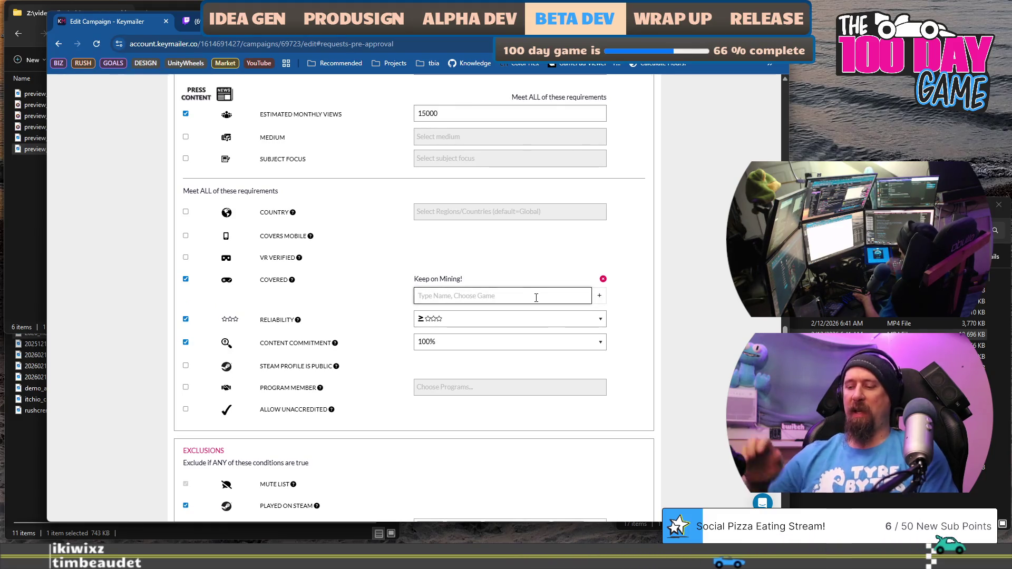
type("Dig")
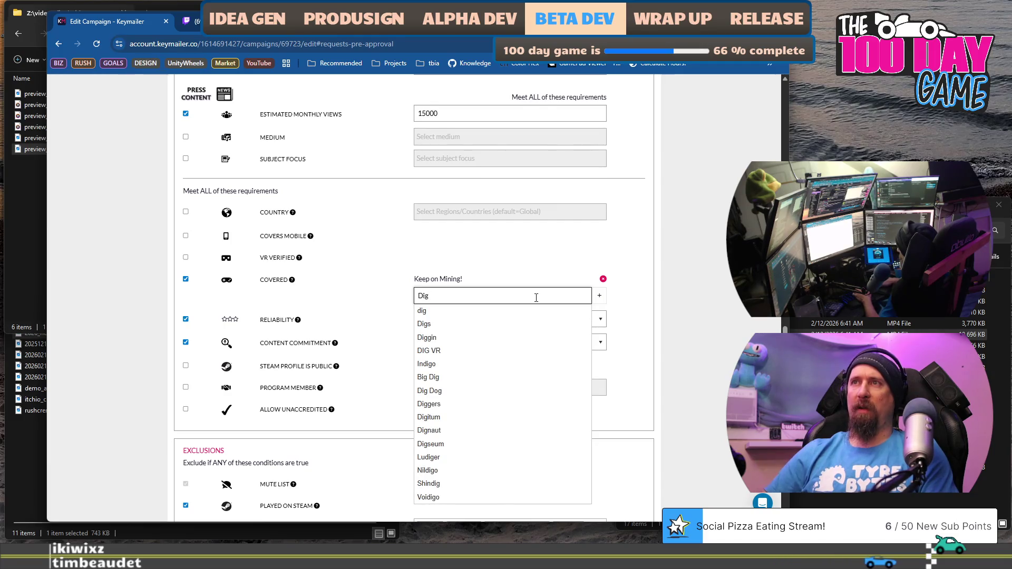
key("BackSpace")
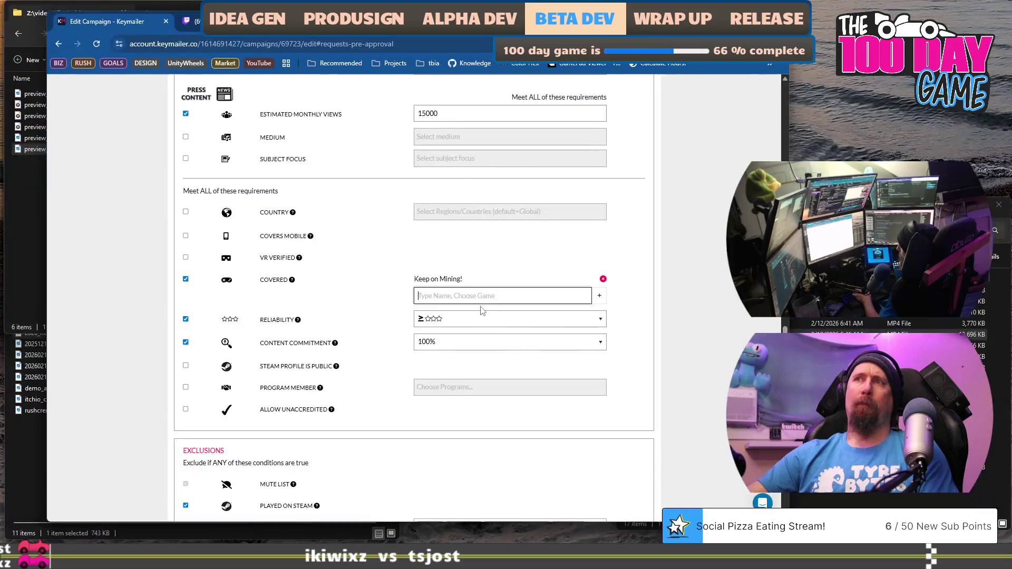
type("Cookie")
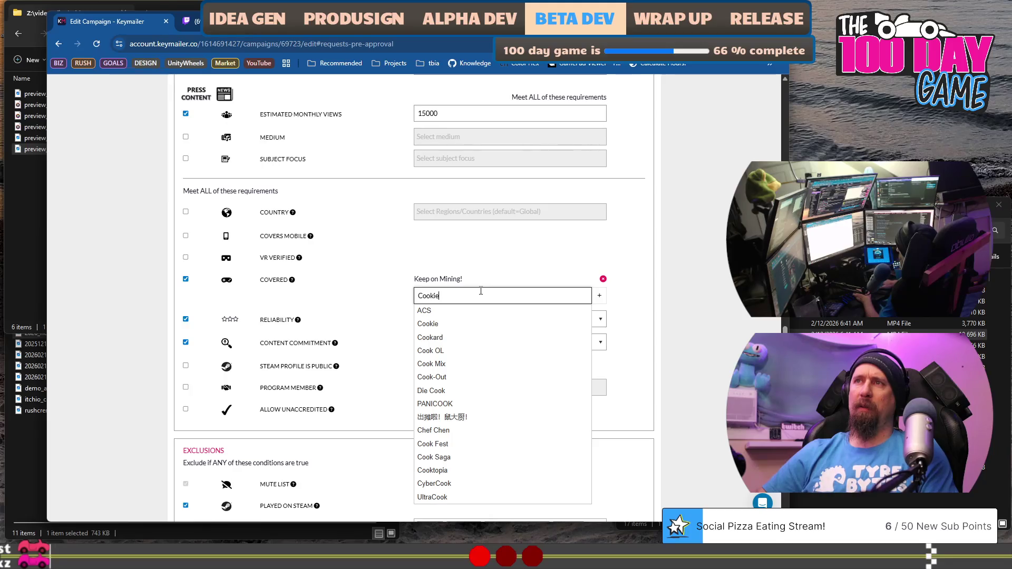
type(" Clicker")
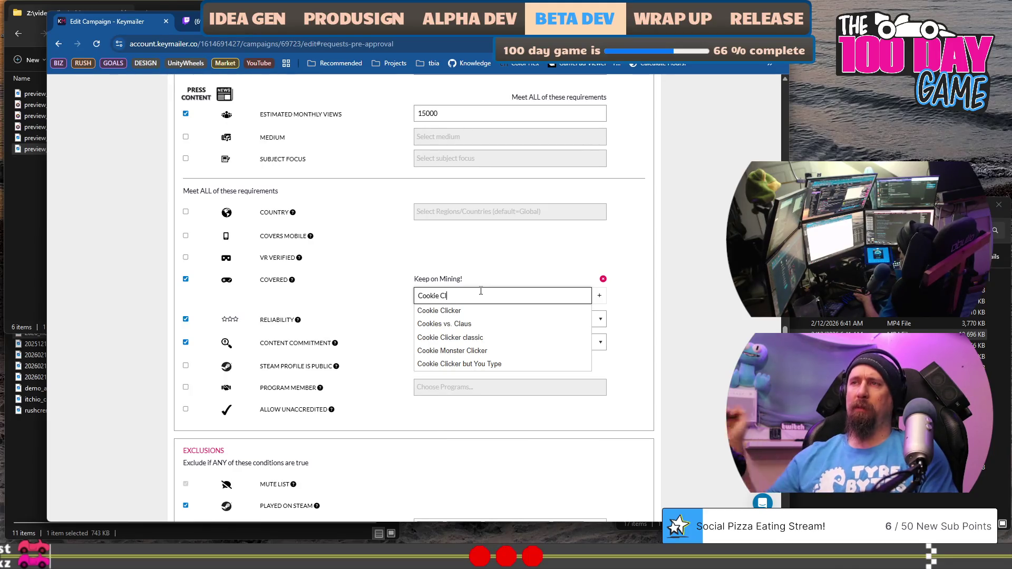
left_click(485, 312)
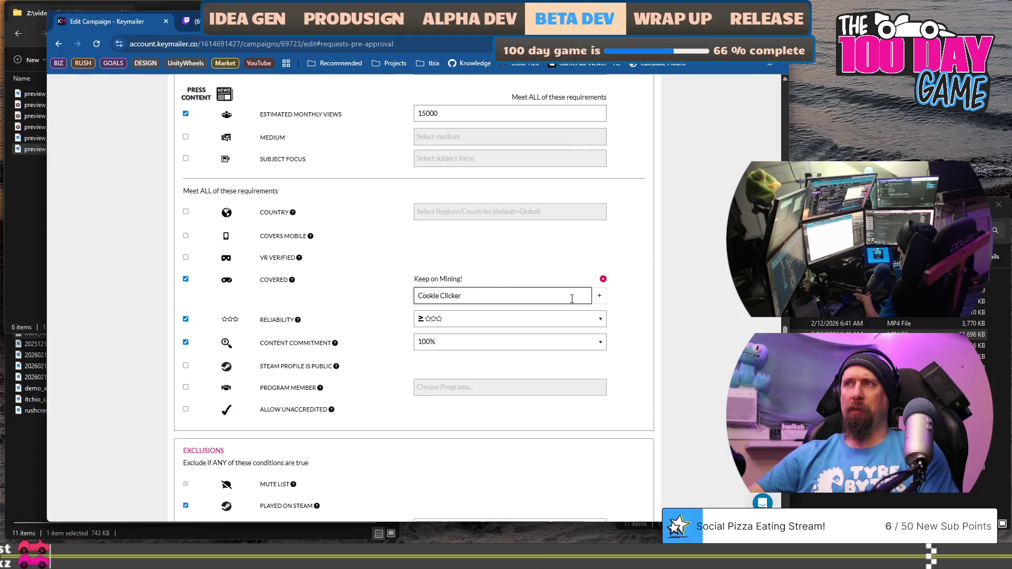
left_click(600, 300)
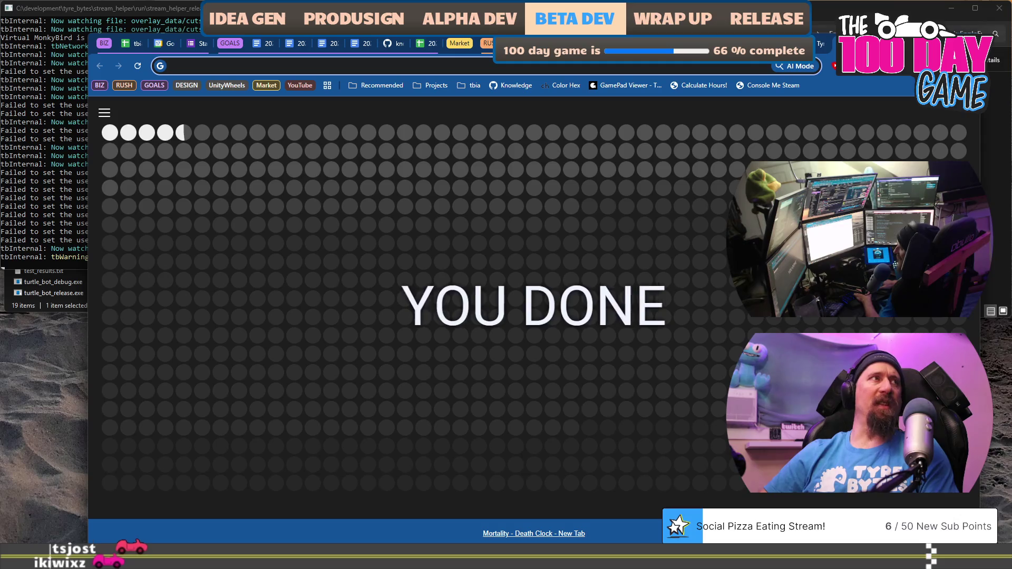
Step: Search for 'black' and open the Steam page for A Game About Feeding A Black Hole
type("bla")
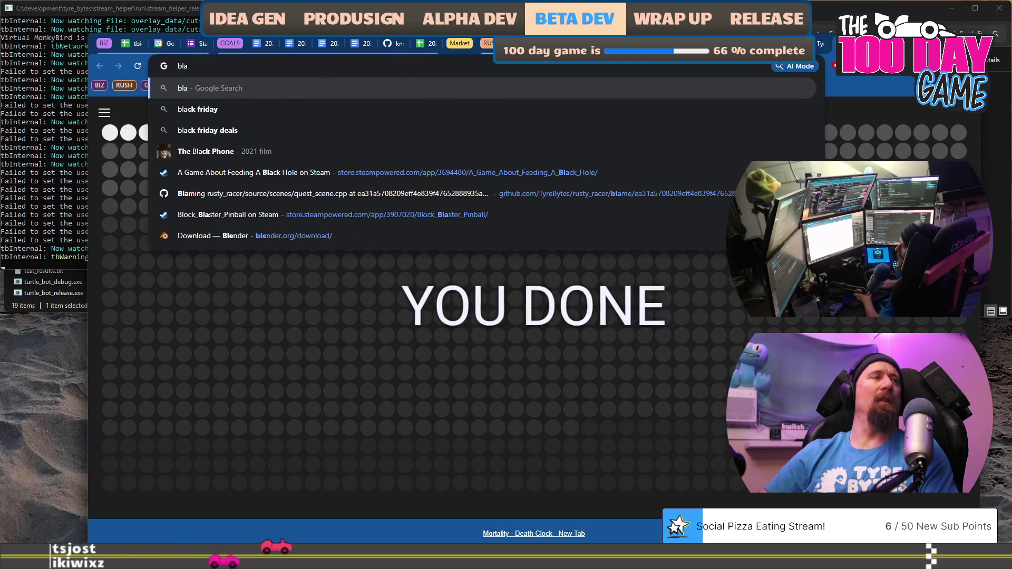
key("Down")
key("Down")
key("Down")
key("Return")
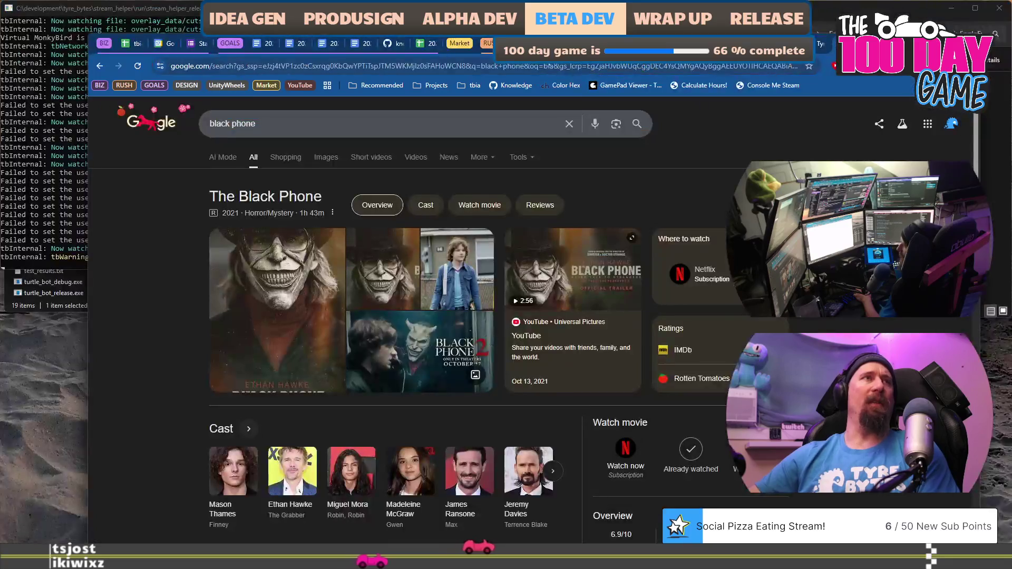
left_click(544, 65)
type("black")
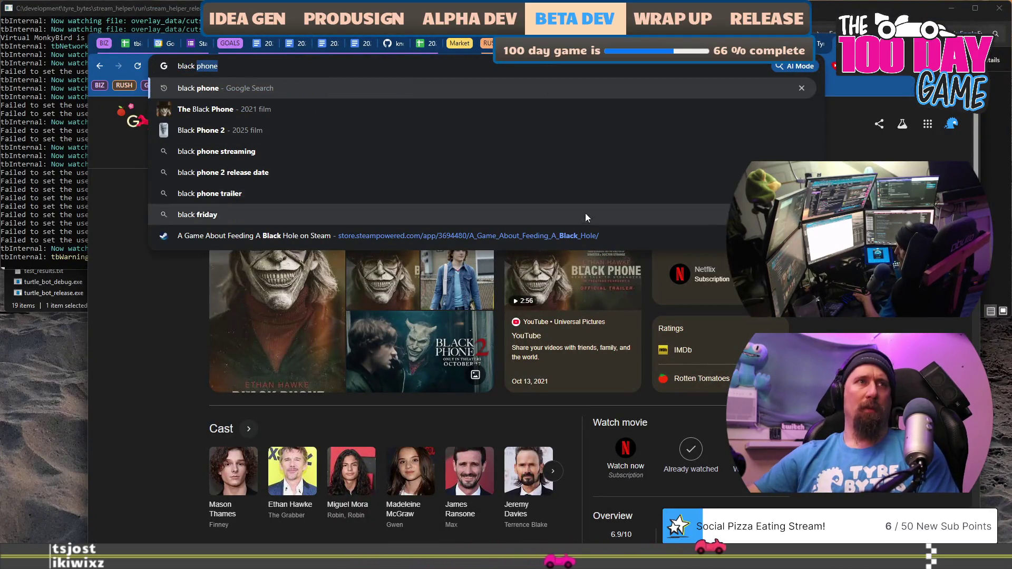
left_click(583, 232)
Step: Browse the Black Hole game's Steam page, open a new tab and return to Keymailer
scroll(704, 257, "down", 3)
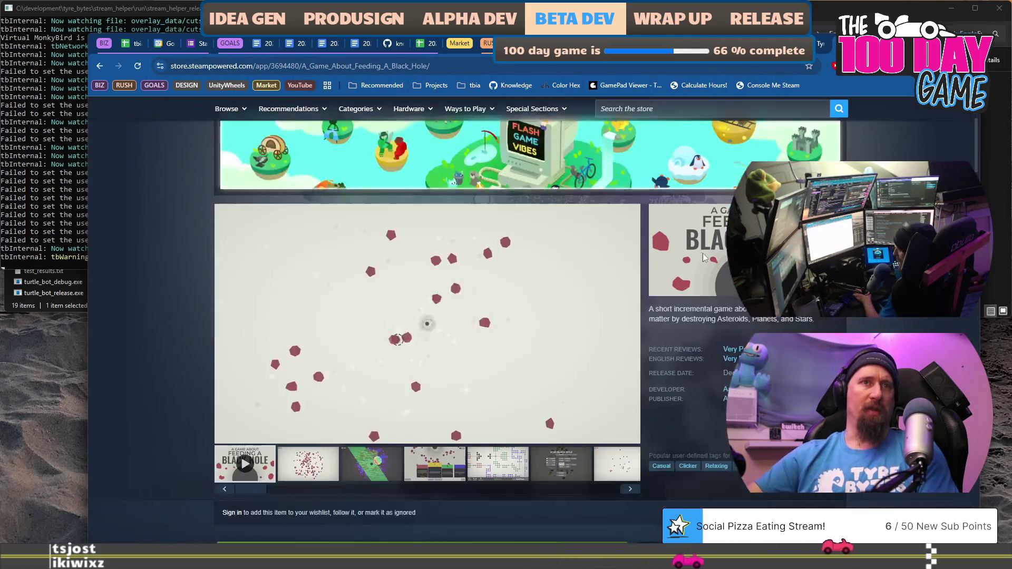
scroll(703, 256, "down", 3)
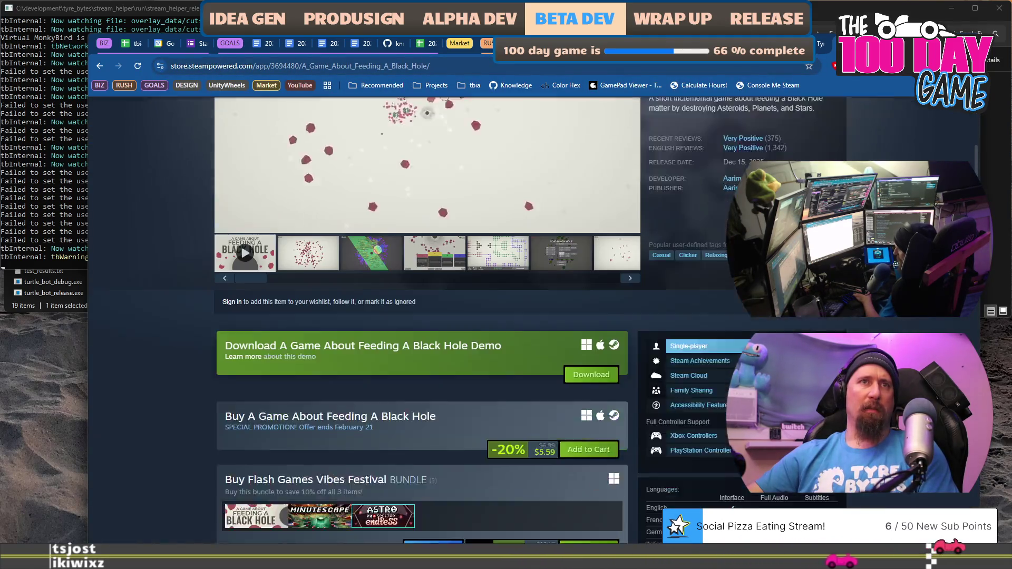
scroll(887, 331, "down", 10)
scroll(887, 331, "up", 6)
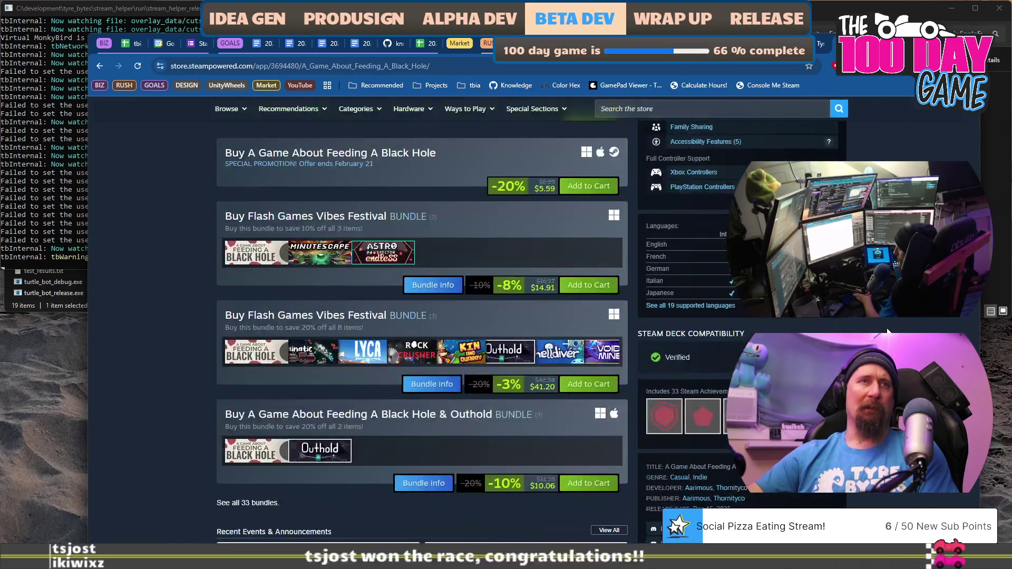
scroll(887, 331, "up", 15)
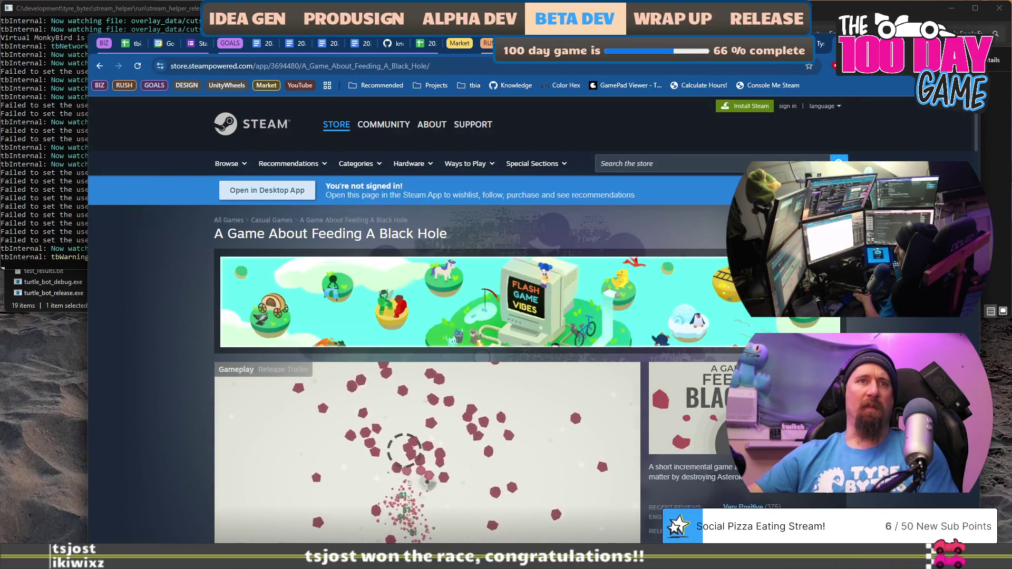
key("ctrl+t")
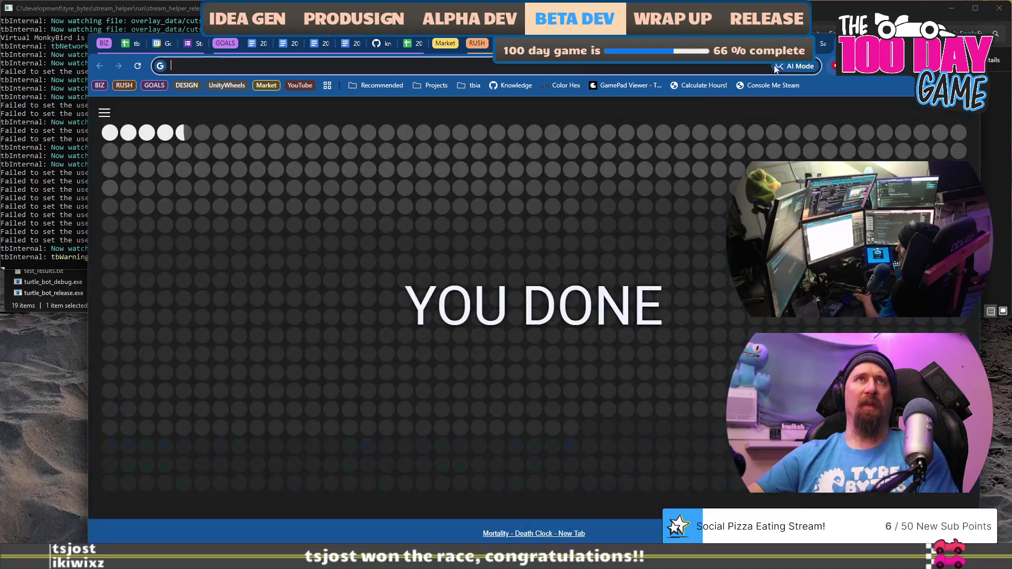
key("ctrl+super+Left")
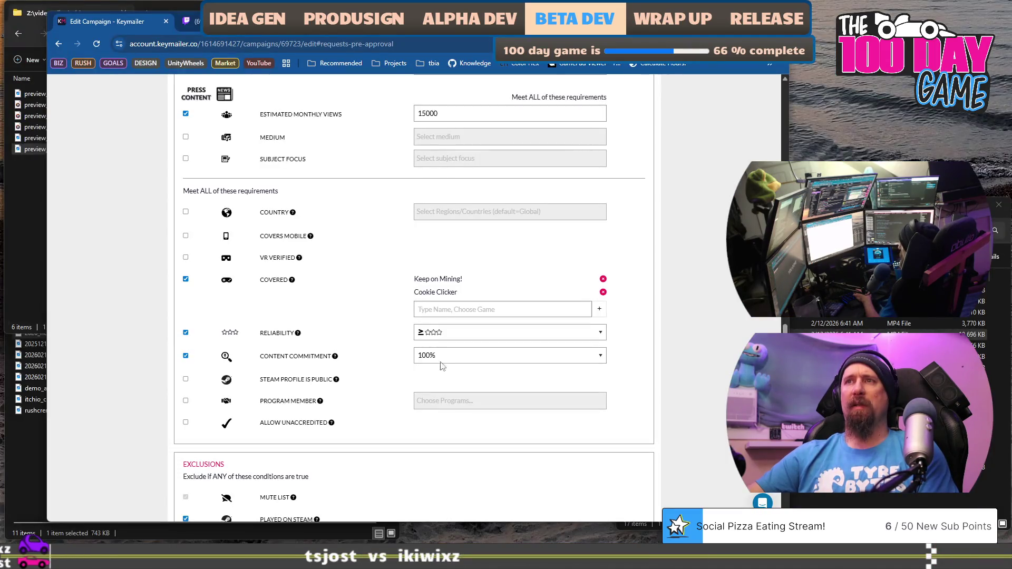
Step: Set the minimum reliability rating to at least two stars (≥ ★★☆)
scroll(562, 290, "down", 2)
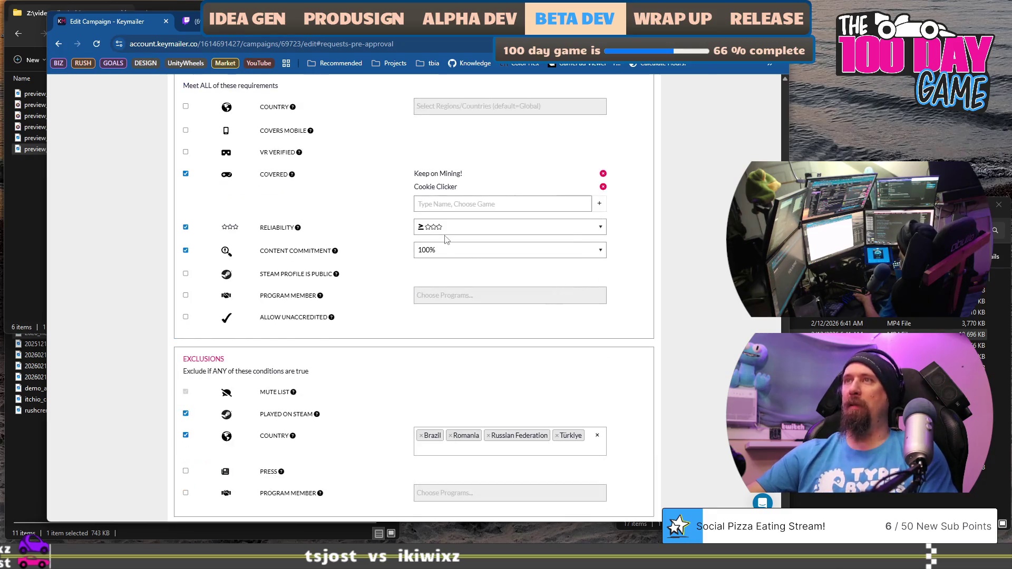
left_click(601, 230)
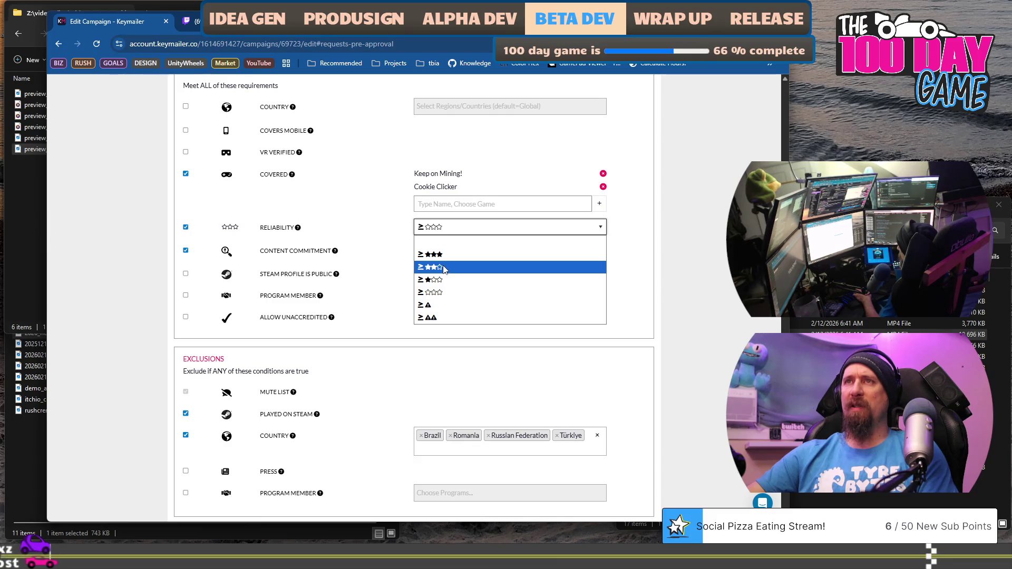
left_click(444, 270)
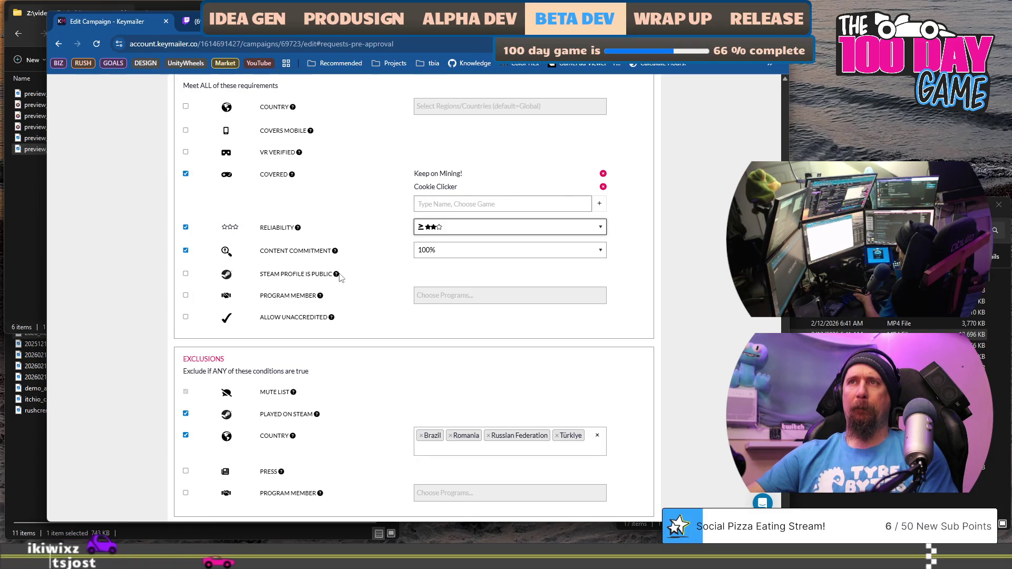
Step: Keep User as the pre-approval message recipient and save the pre-approval requirements
scroll(337, 318, "up", 5)
scroll(339, 321, "down", 5)
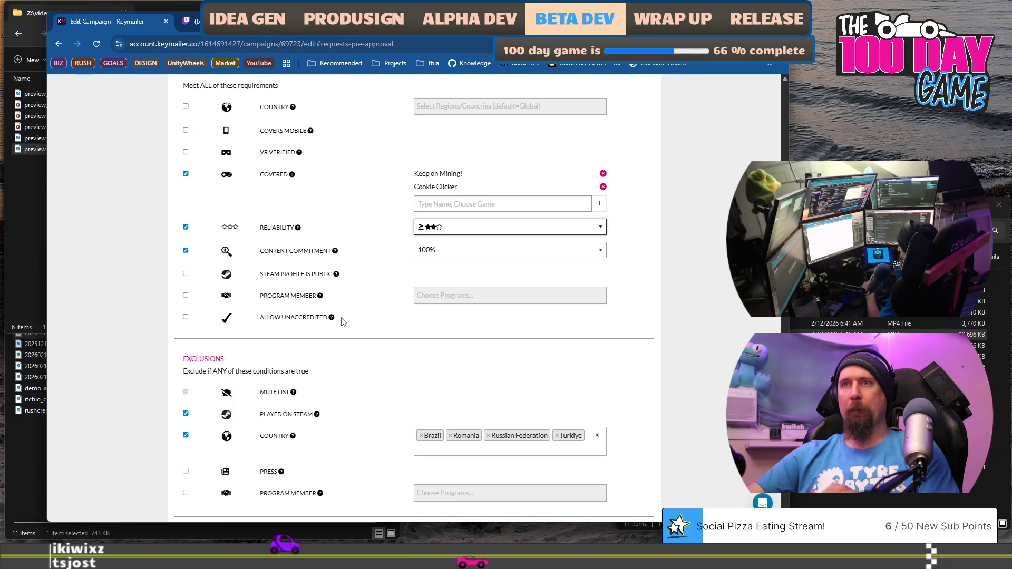
scroll(343, 321, "down", 1)
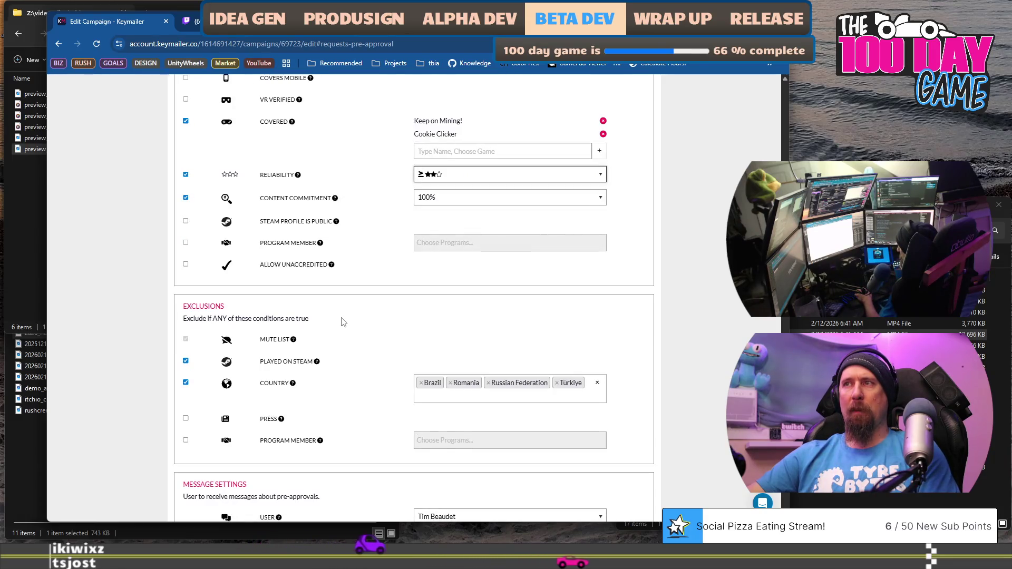
scroll(343, 322, "down", 2)
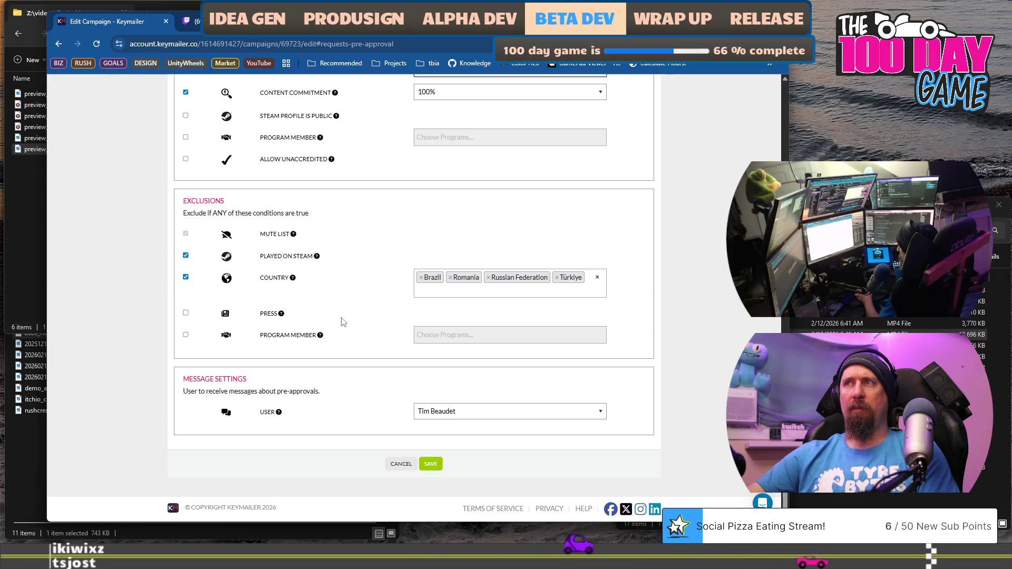
scroll(343, 322, "down", 1)
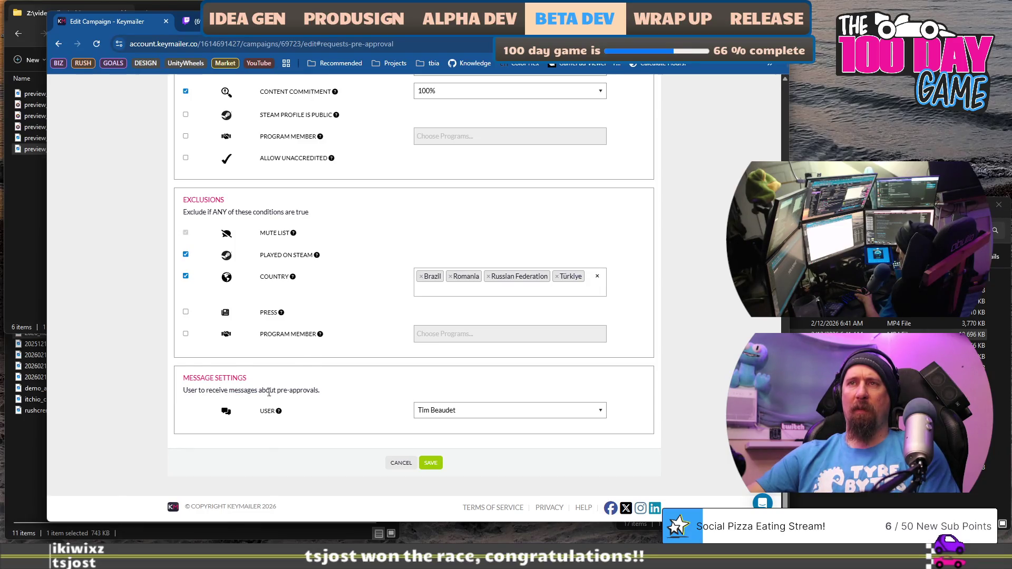
left_click(513, 406)
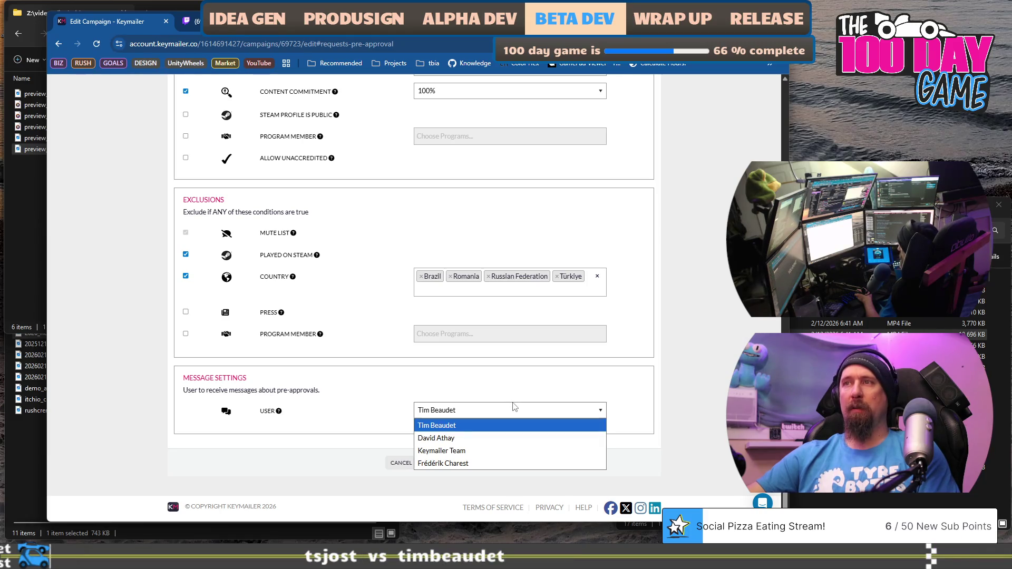
left_click(436, 425)
left_click(430, 463)
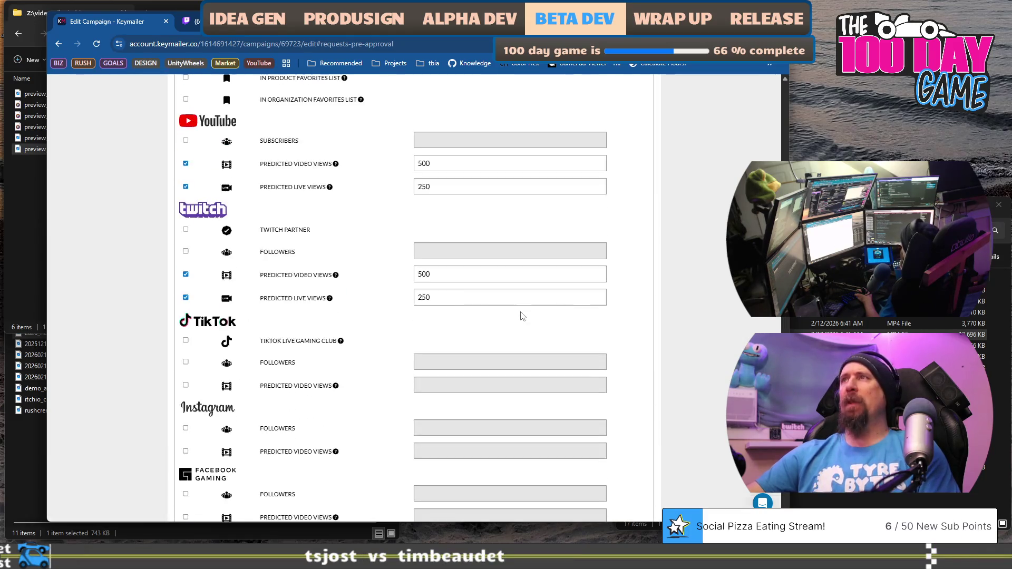
scroll(613, 263, "down", 15)
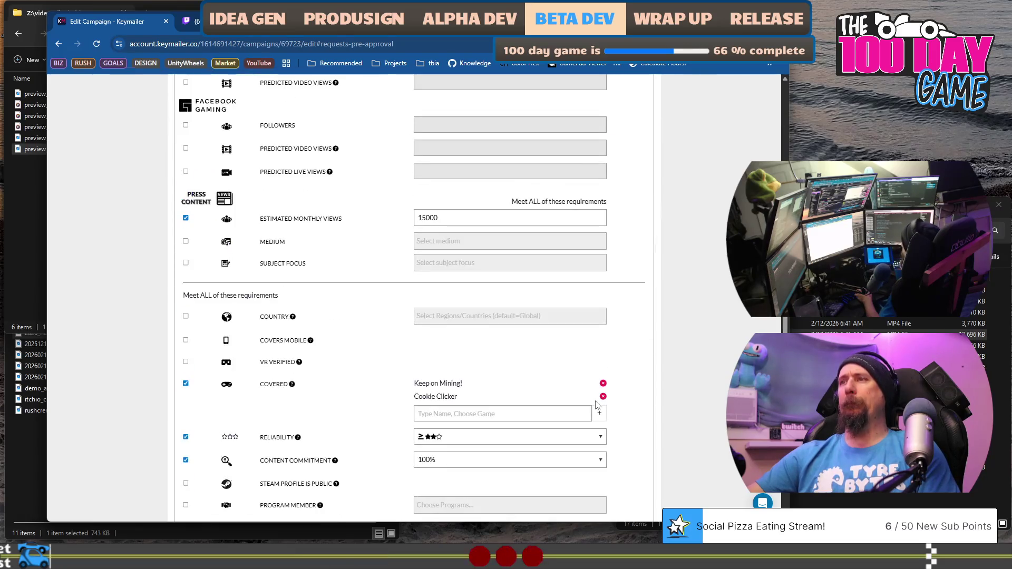
scroll(605, 370, "up", 15)
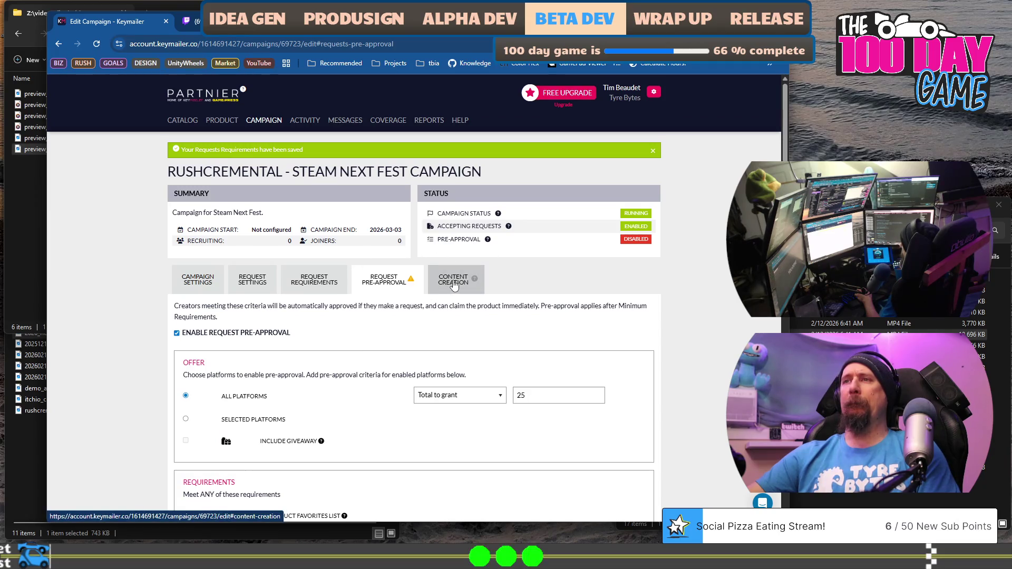
Step: Review the saved pre-approval form, then switch past the Steam library to the new browser tab
scroll(495, 369, "down", 5)
scroll(507, 358, "down", 10)
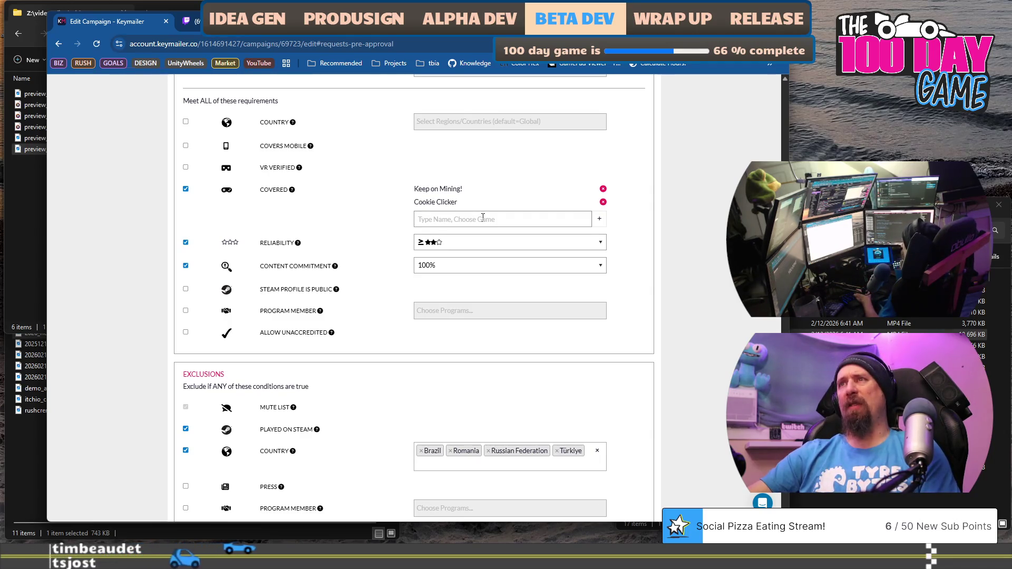
scroll(453, 237, "up", 15)
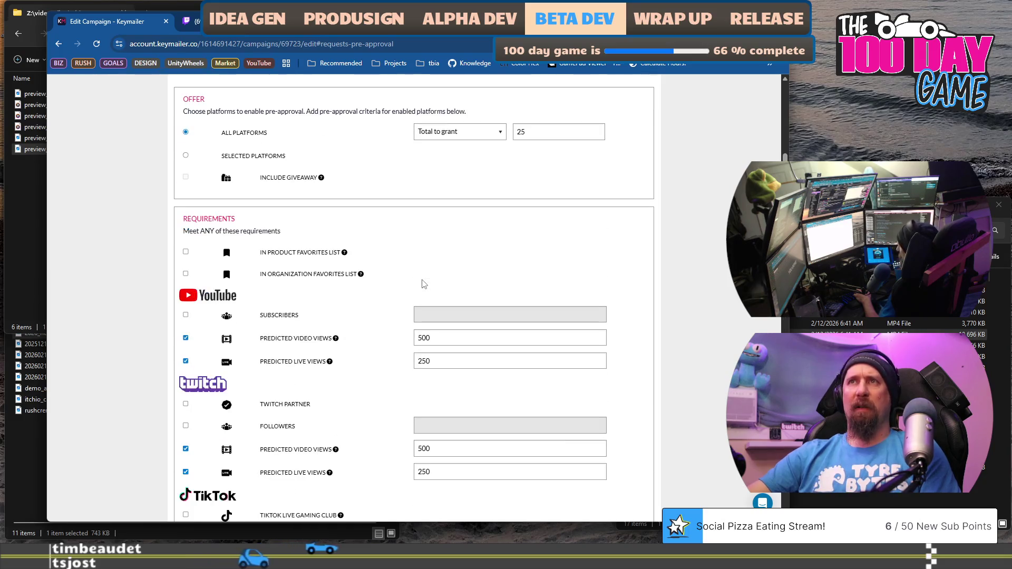
scroll(424, 284, "up", 5)
scroll(422, 285, "down", 15)
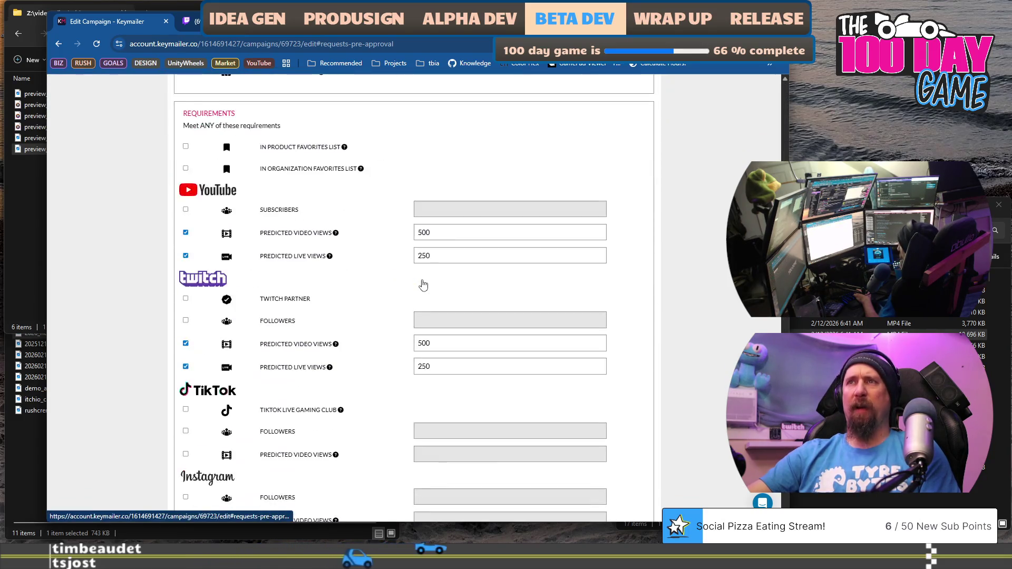
scroll(425, 280, "down", 5)
scroll(467, 246, "up", 1)
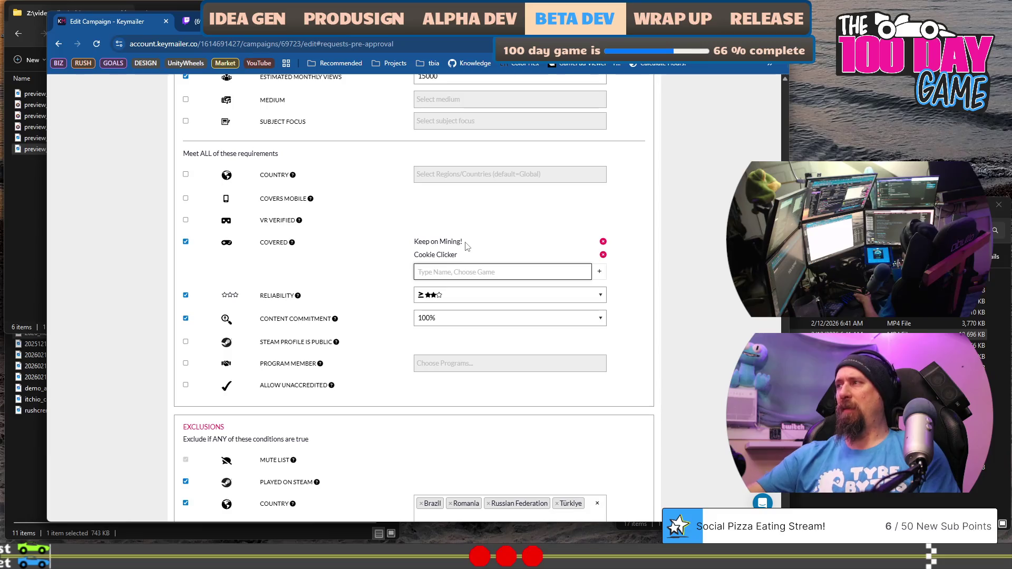
key("alt+Tab")
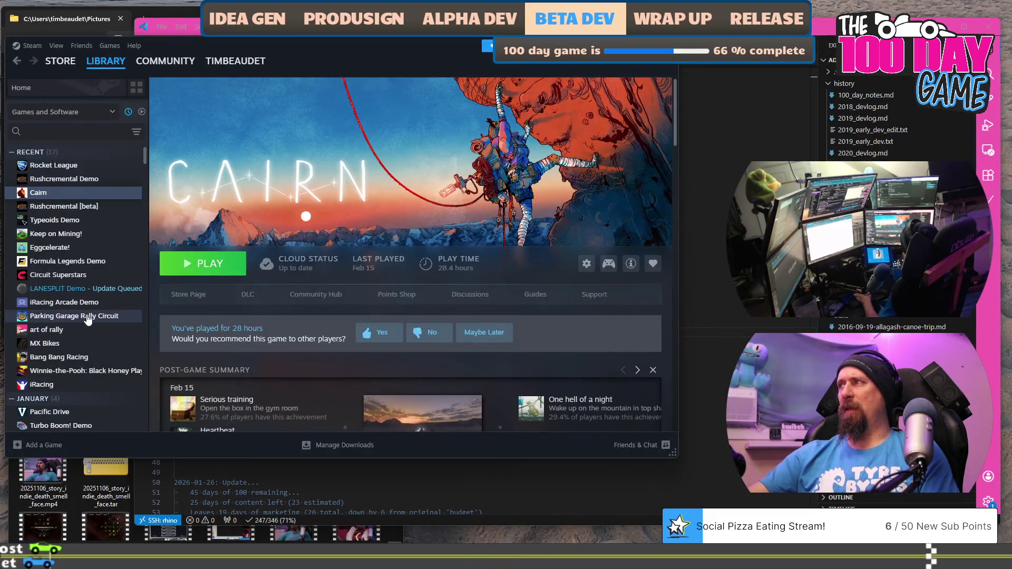
key("alt+Tab")
key("alt+Tab")
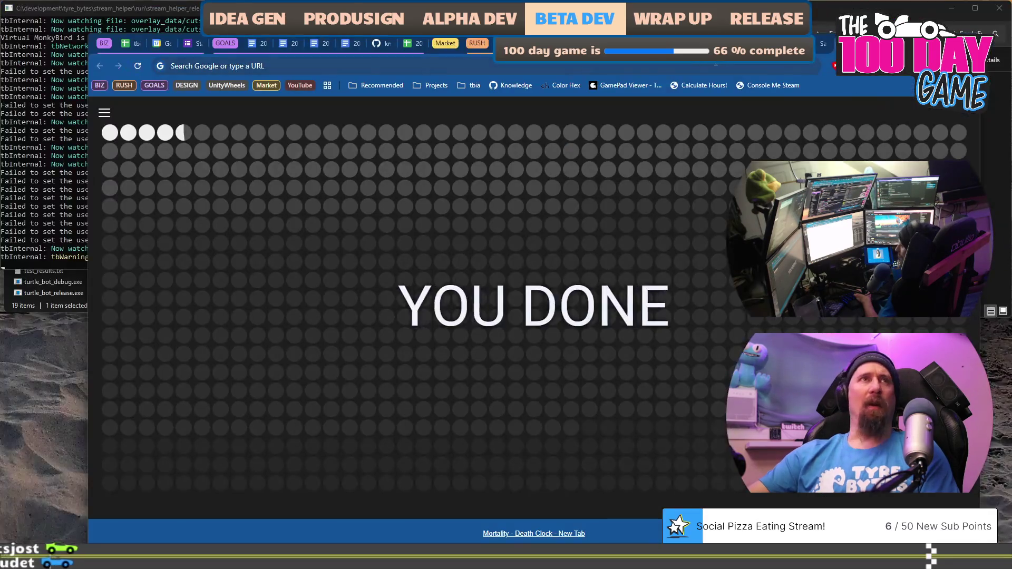
Step: Search 'idle on steam', open IdleOn's Steam store page, then return to Keymailer
left_click(713, 65)
type("idle o")
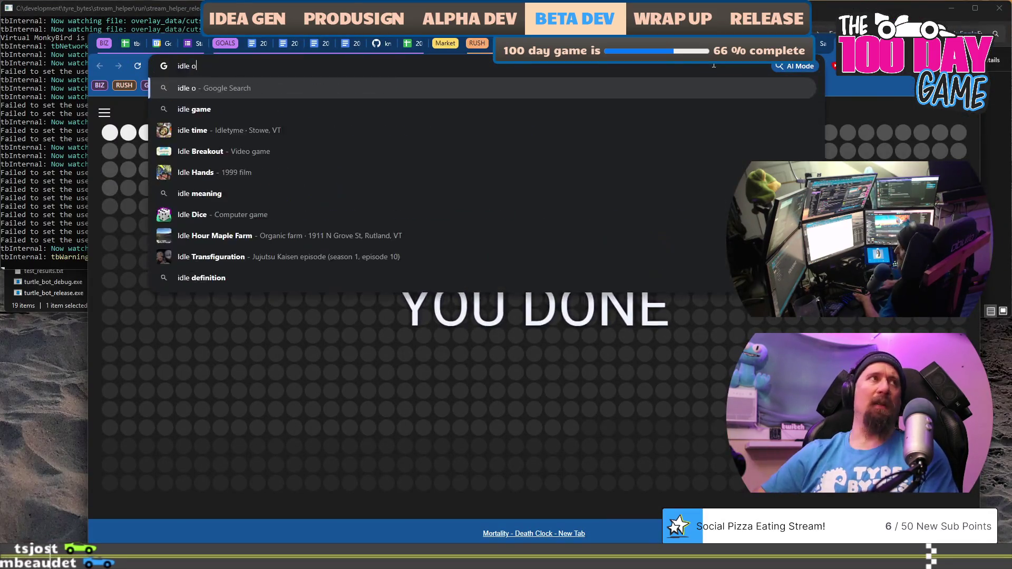
type("n steam")
key("Return")
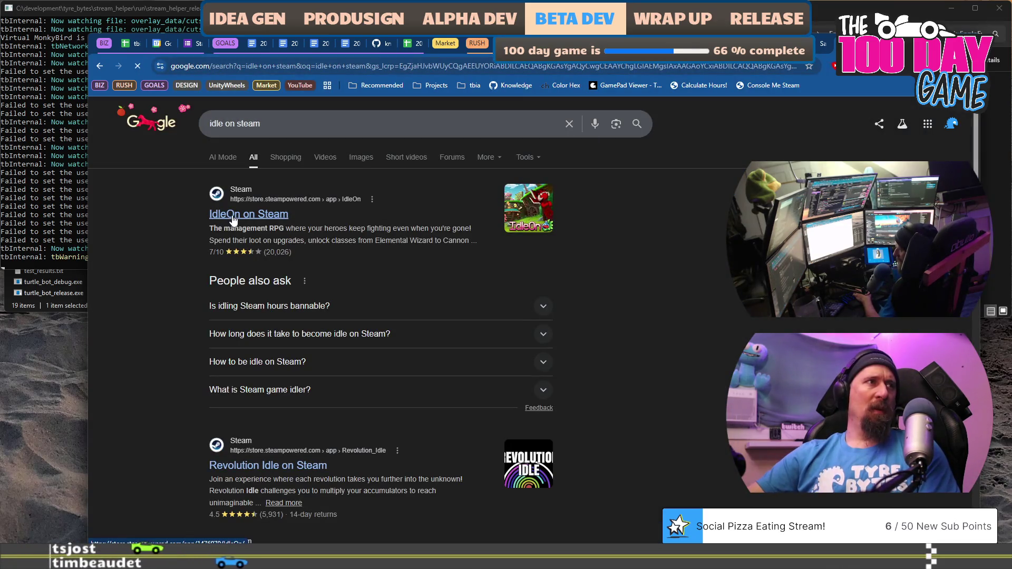
left_click(227, 214)
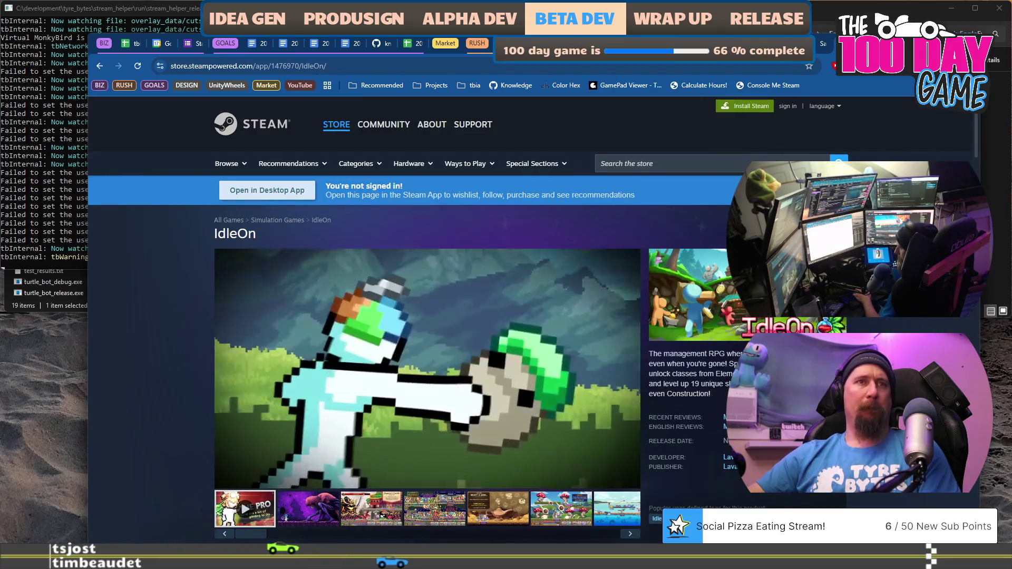
scroll(530, 327, "down", 8)
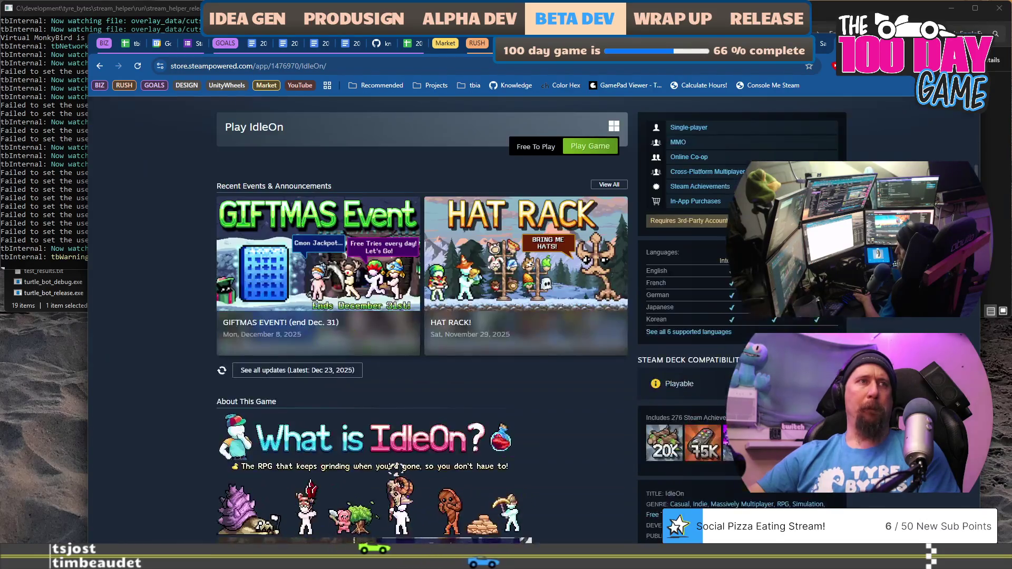
key("alt+Tab")
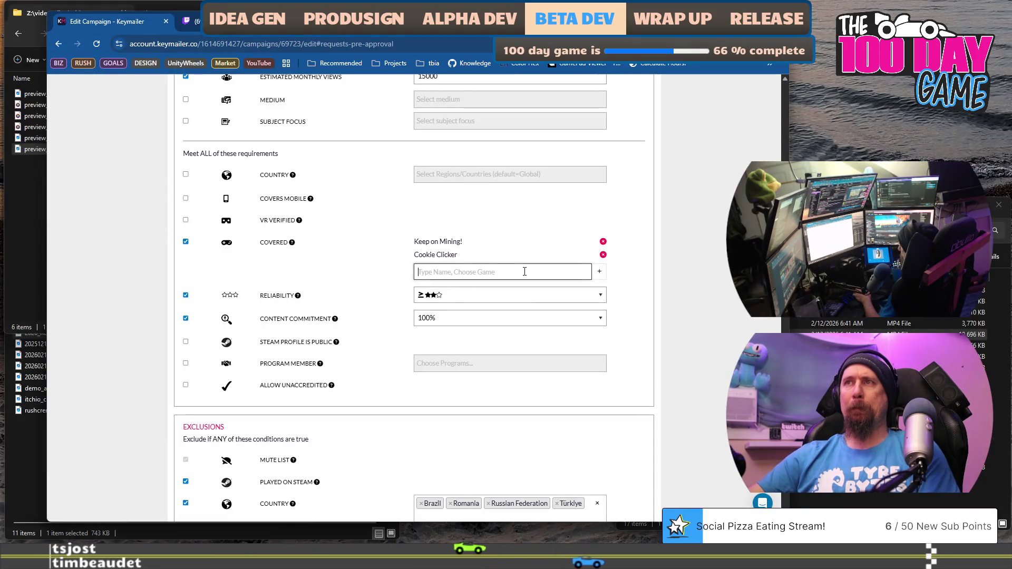
Step: Add IdleOn as a third required covered game, then go back to the Steam store window
left_click(525, 271)
type("Idle")
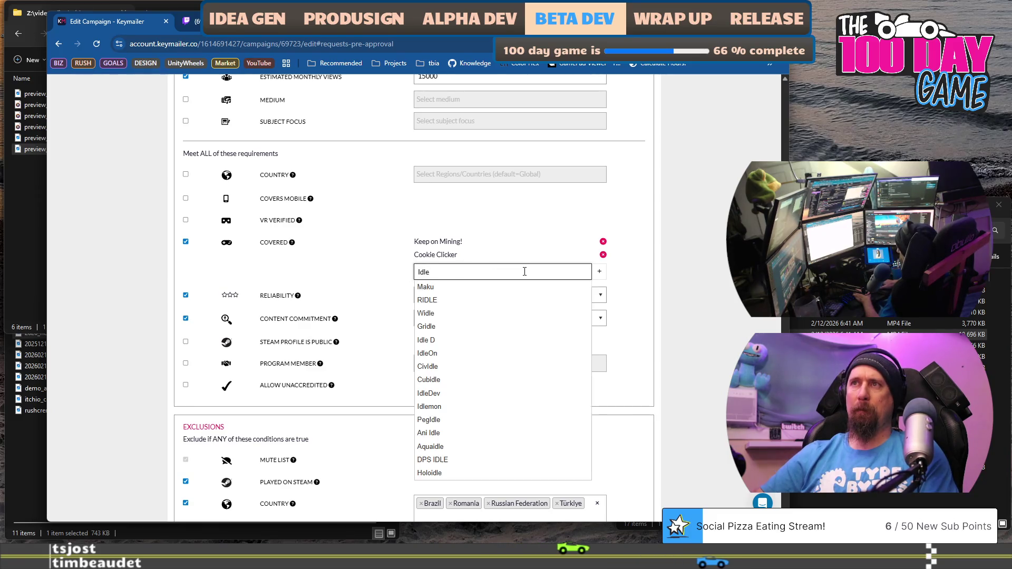
type("On")
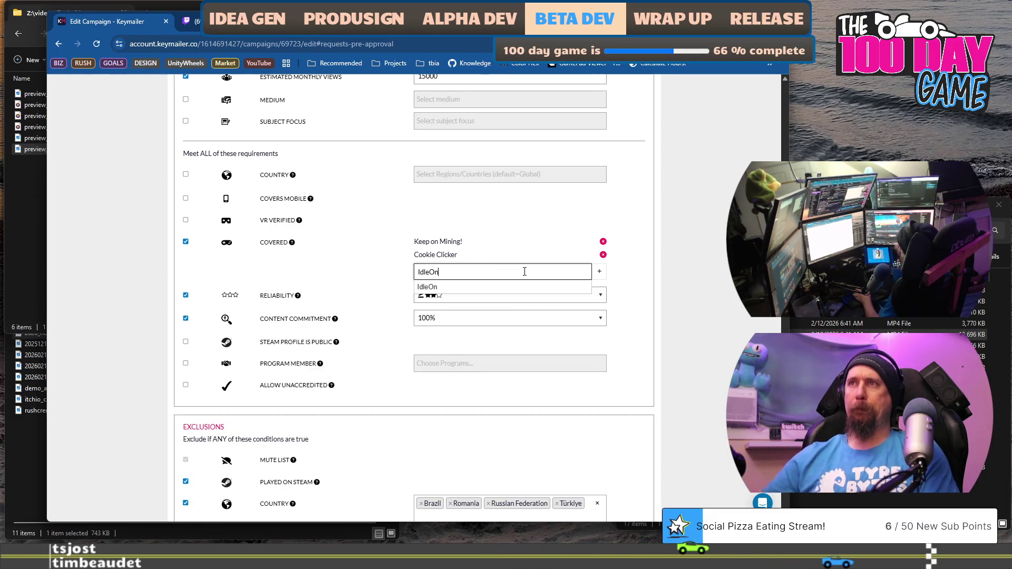
left_click(536, 287)
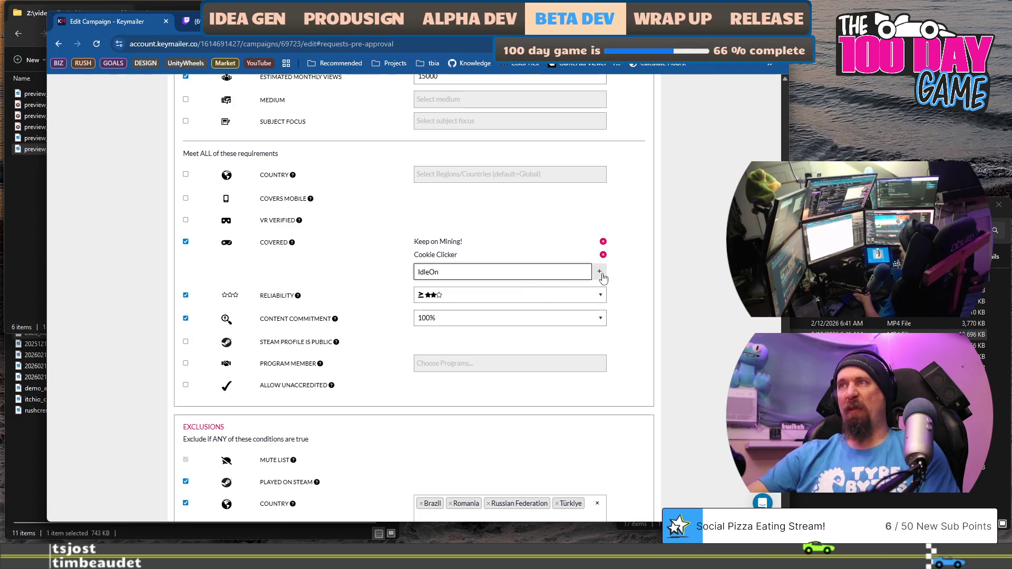
left_click(600, 274)
key("alt+Tab")
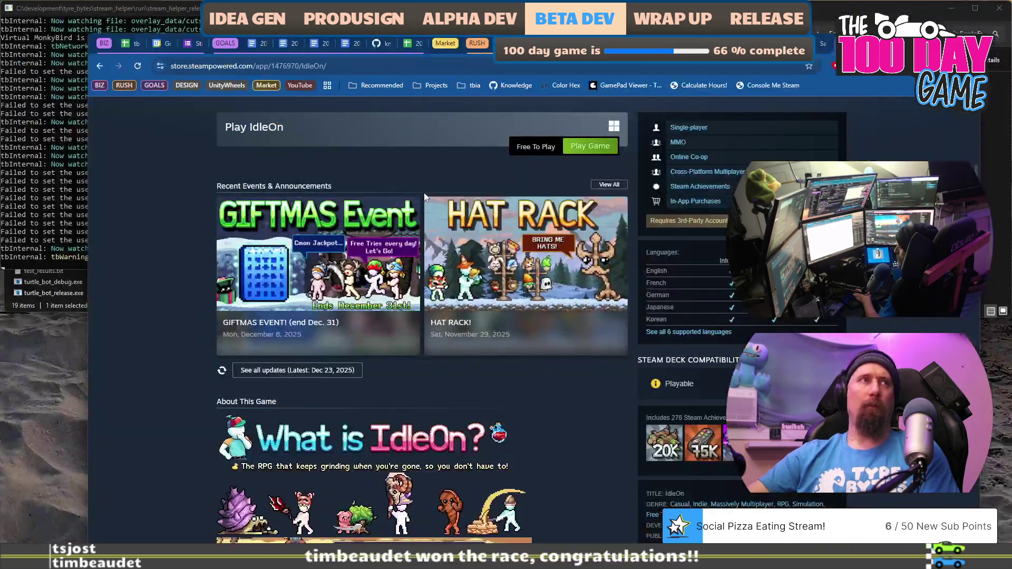
Step: Search the Steam store for 'cookie' to find Cookie Clicker
scroll(424, 192, "up", 10)
left_click(429, 70)
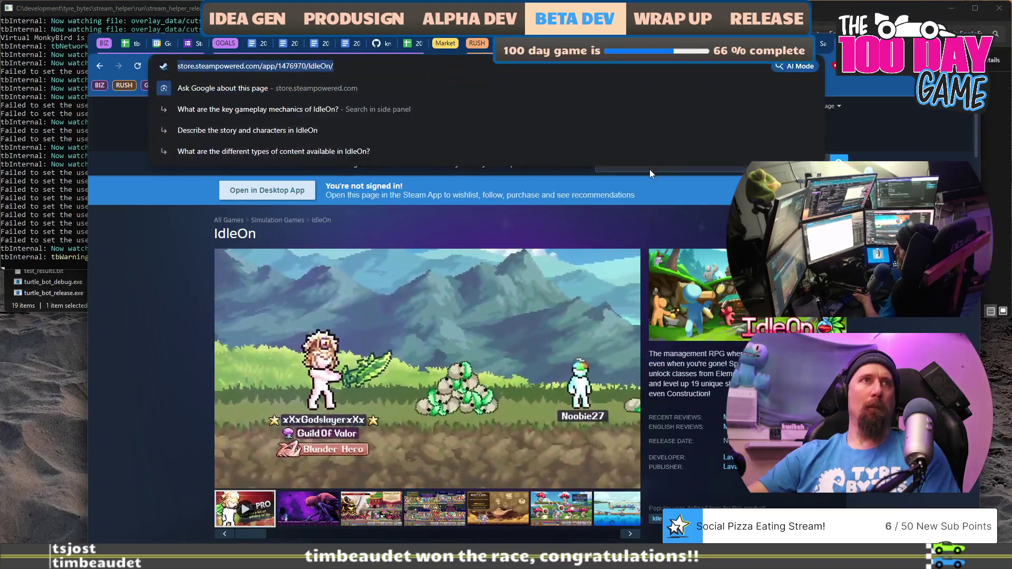
left_click(658, 170)
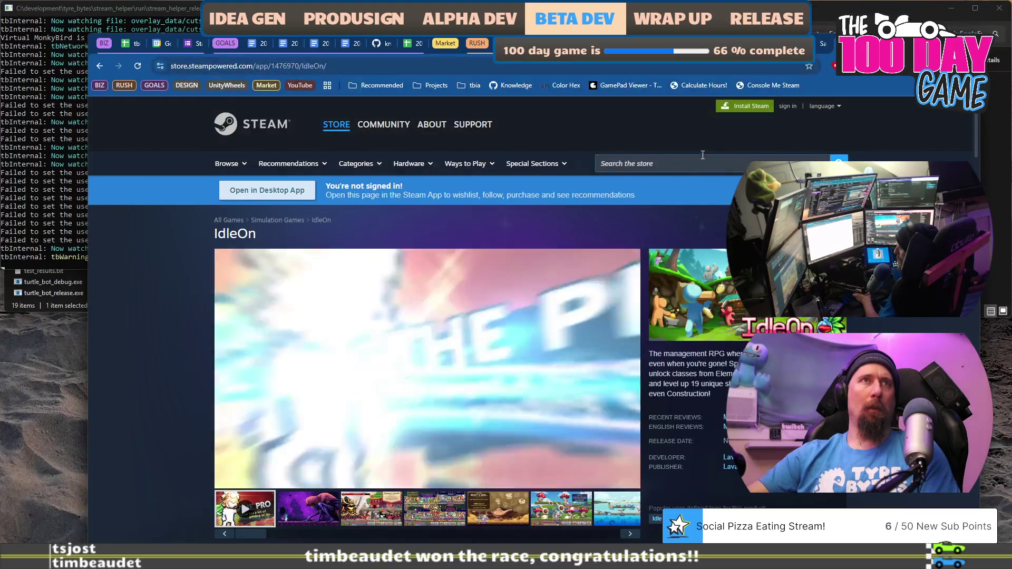
left_click(702, 160)
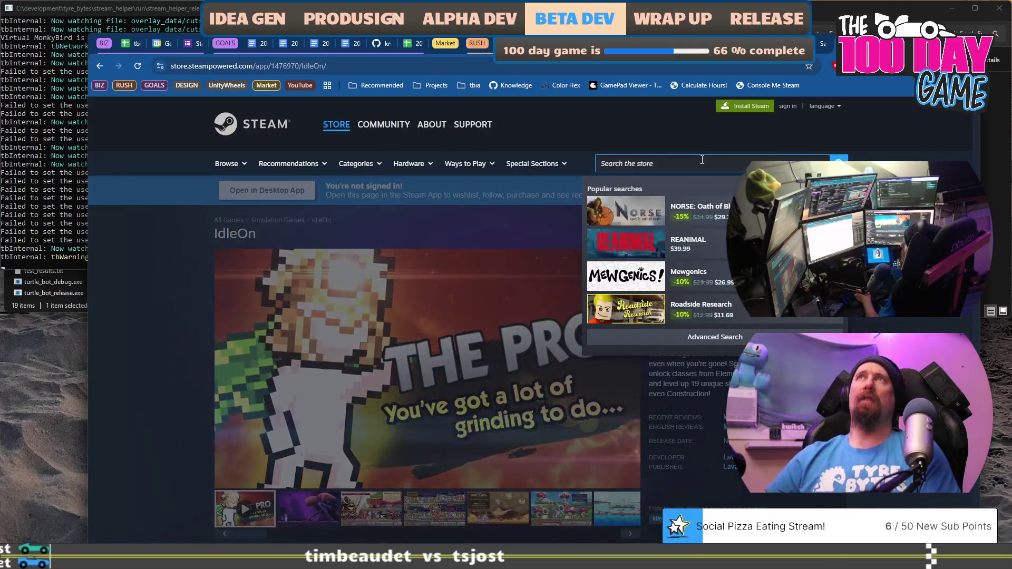
type("cook")
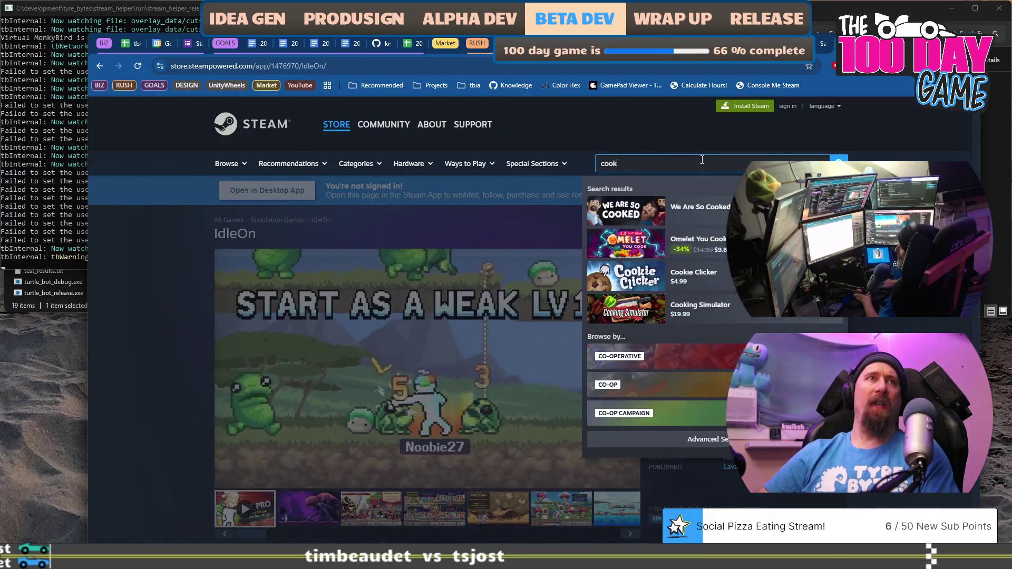
type("ie")
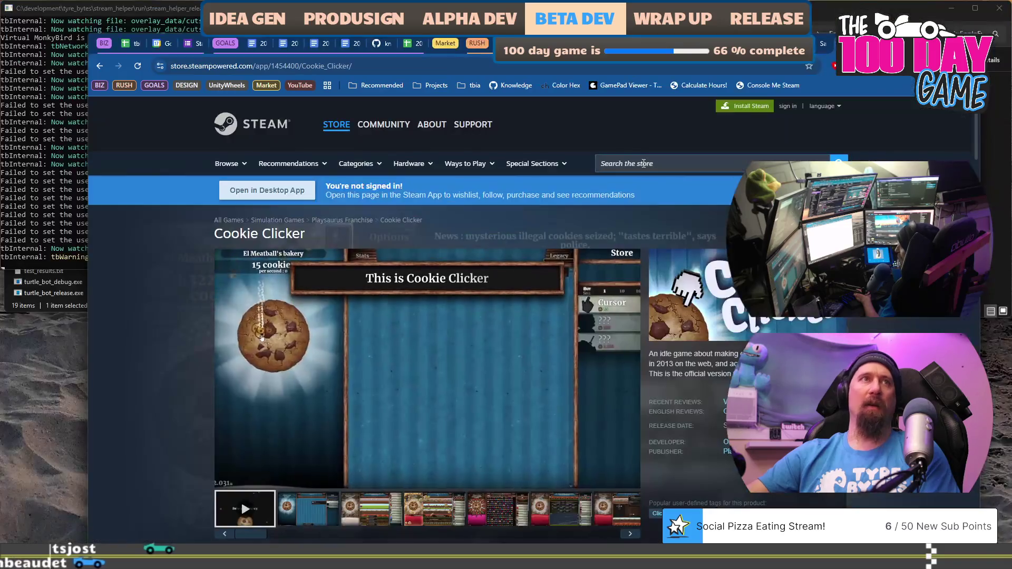
Step: Search the store for 'Keep On' and open the Keep on Mining! page
left_click(605, 158)
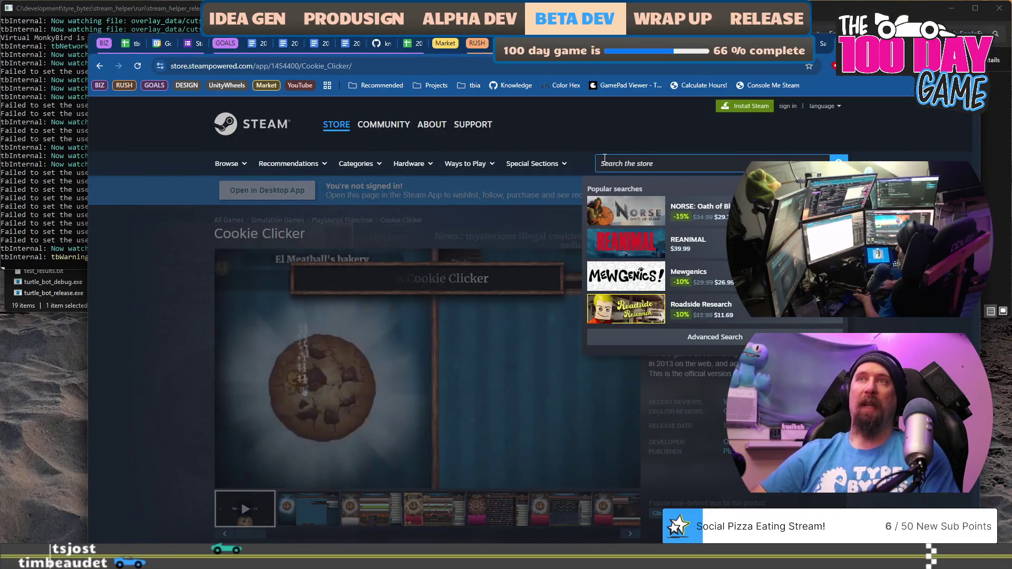
type("Keep ")
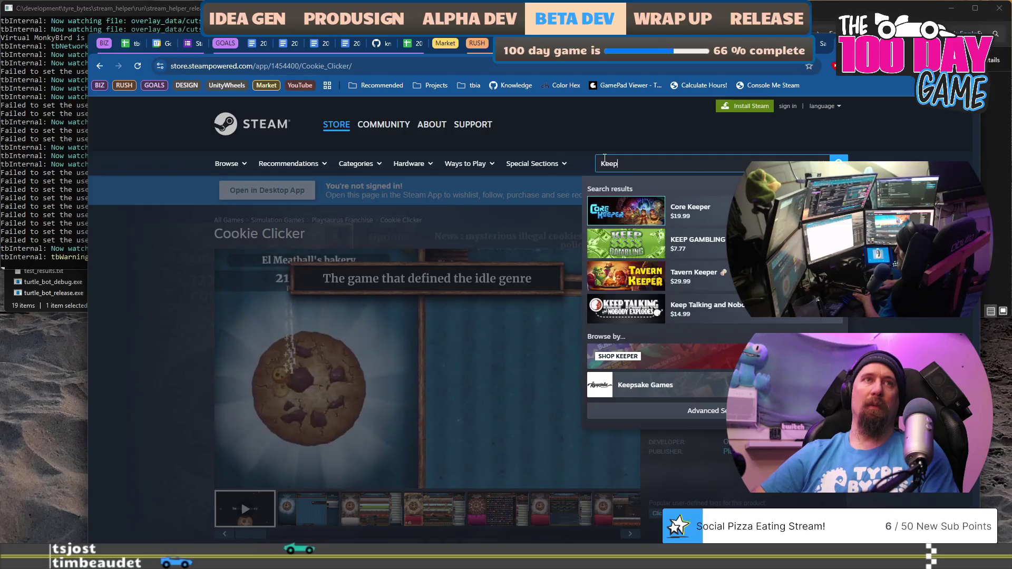
type("On")
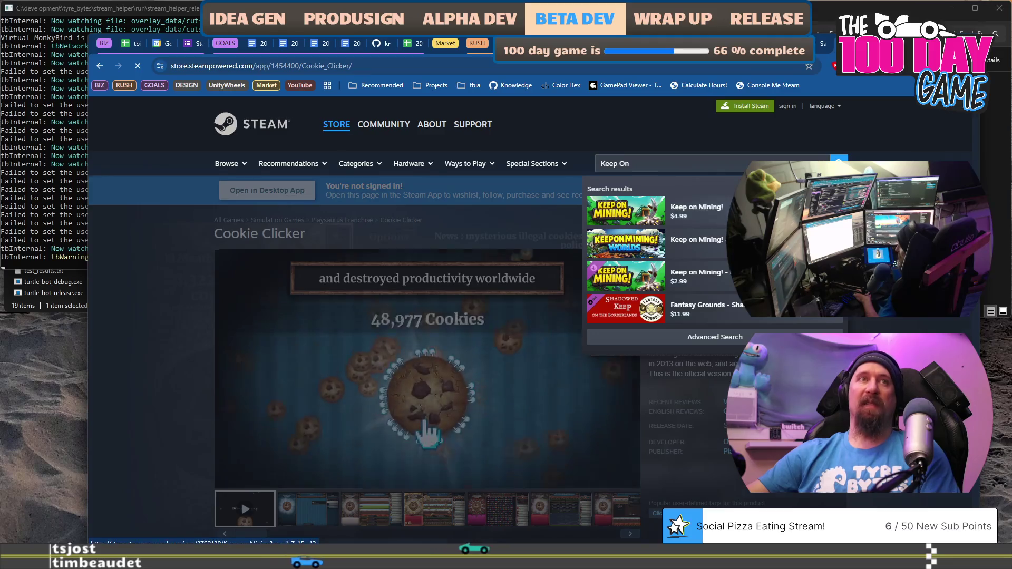
left_click(696, 211)
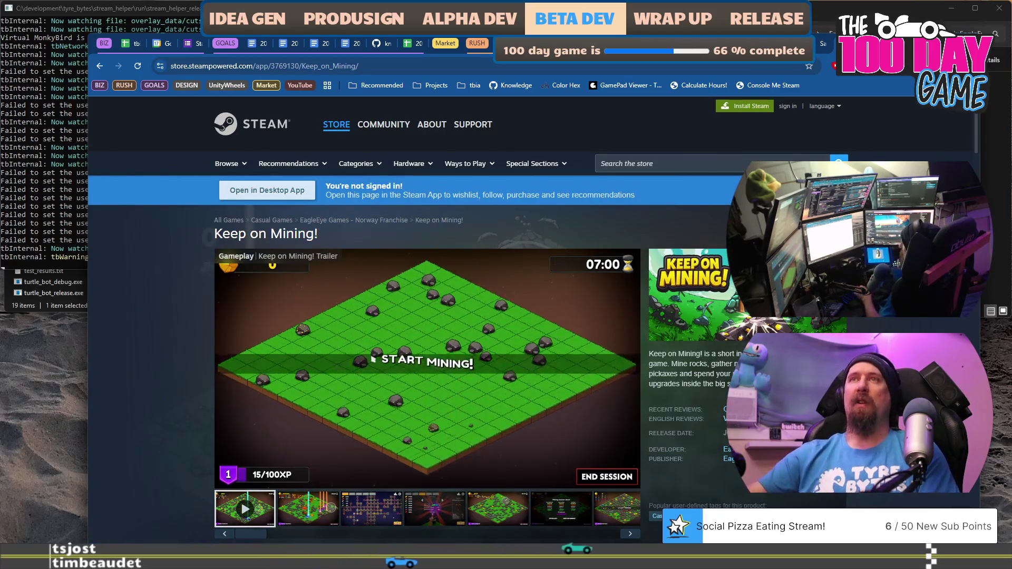
scroll(345, 320, "up", 15)
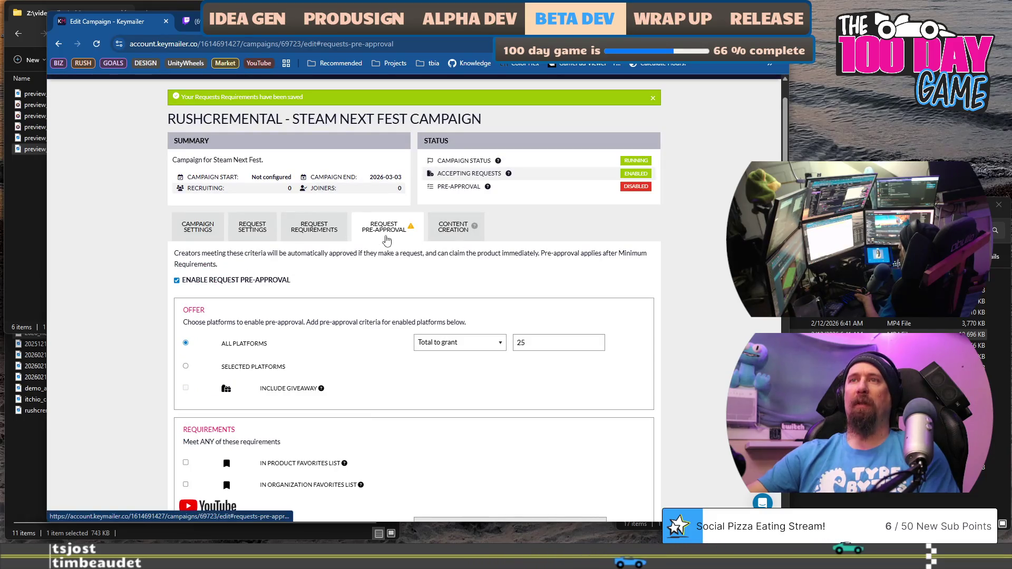
scroll(383, 253, "down", 5)
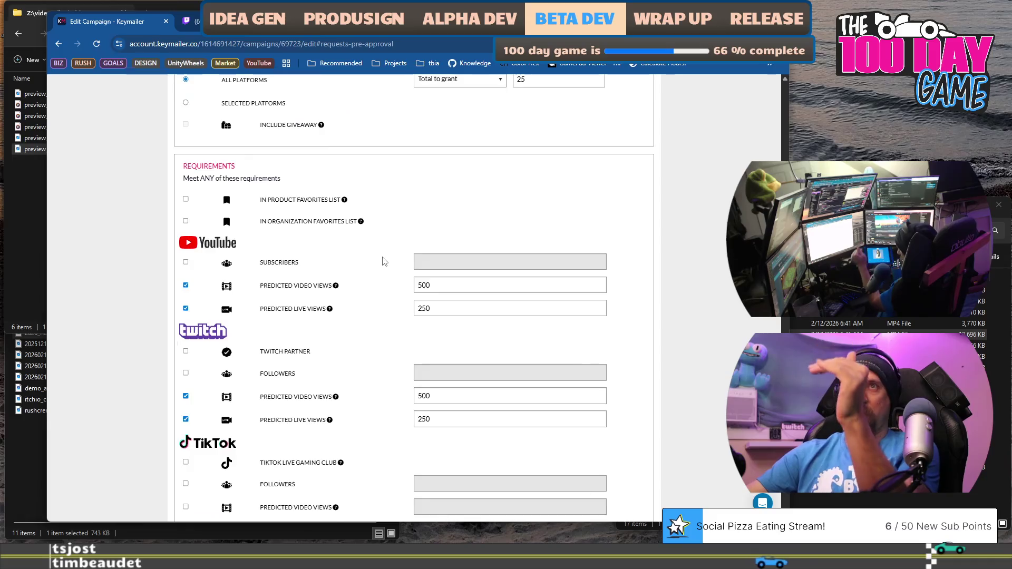
scroll(361, 276, "down", 15)
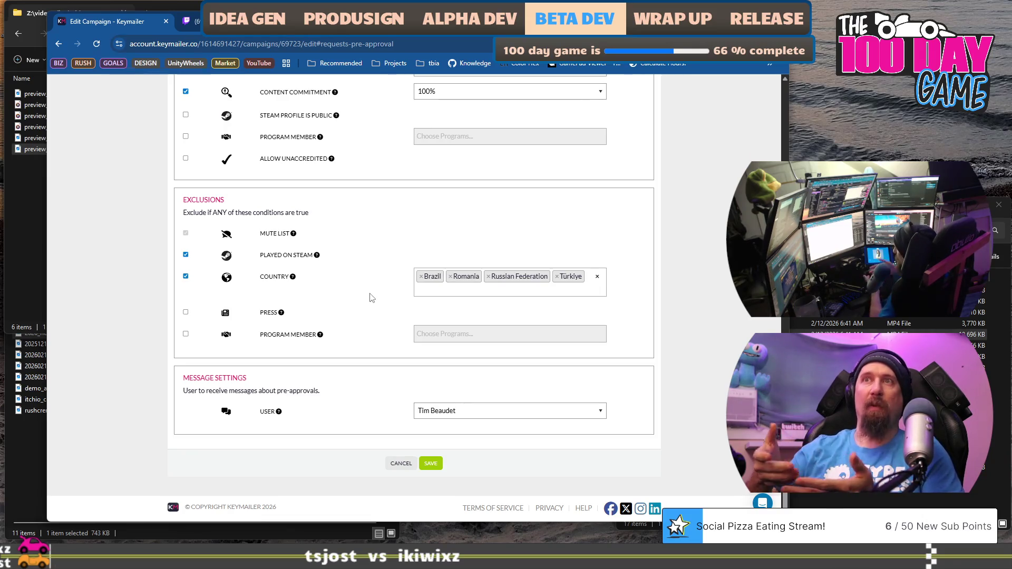
scroll(371, 297, "up", 20)
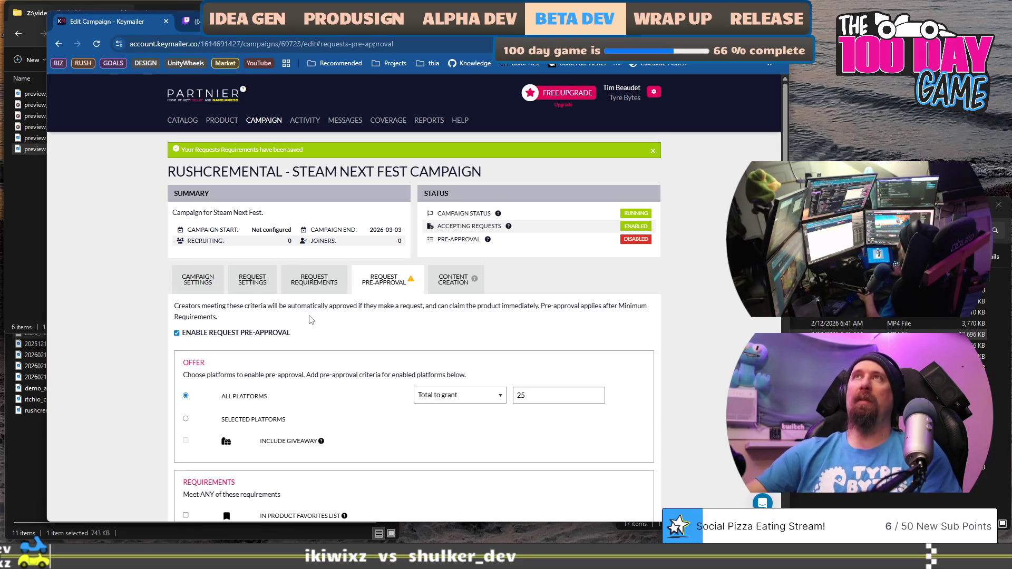
scroll(360, 252, "down", 4)
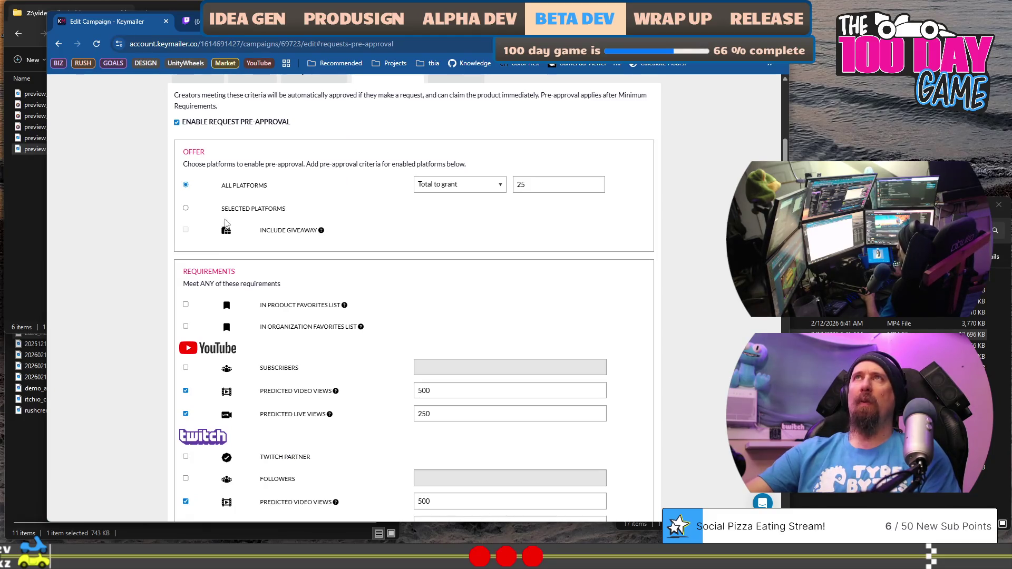
scroll(174, 221, "down", 9)
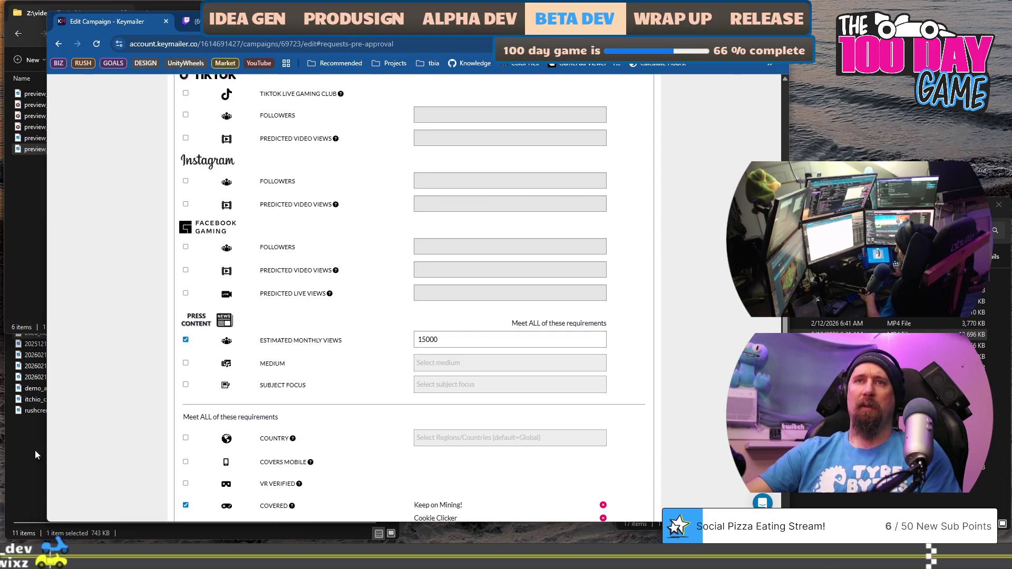
Step: Back in the Keymailer form, save the pre-approval requirements with IdleOn as a third required game
left_click(22, 444)
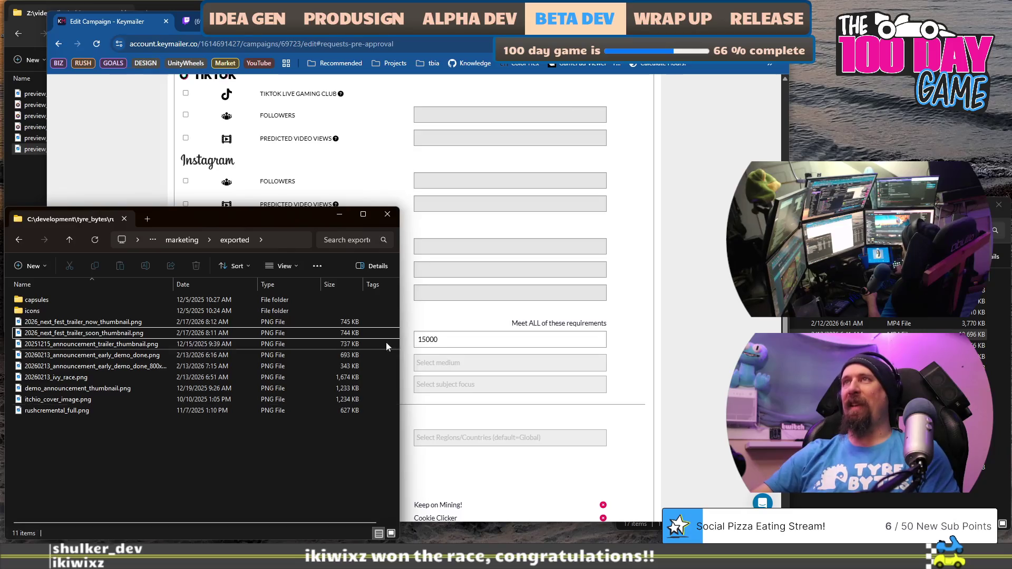
left_click(717, 118)
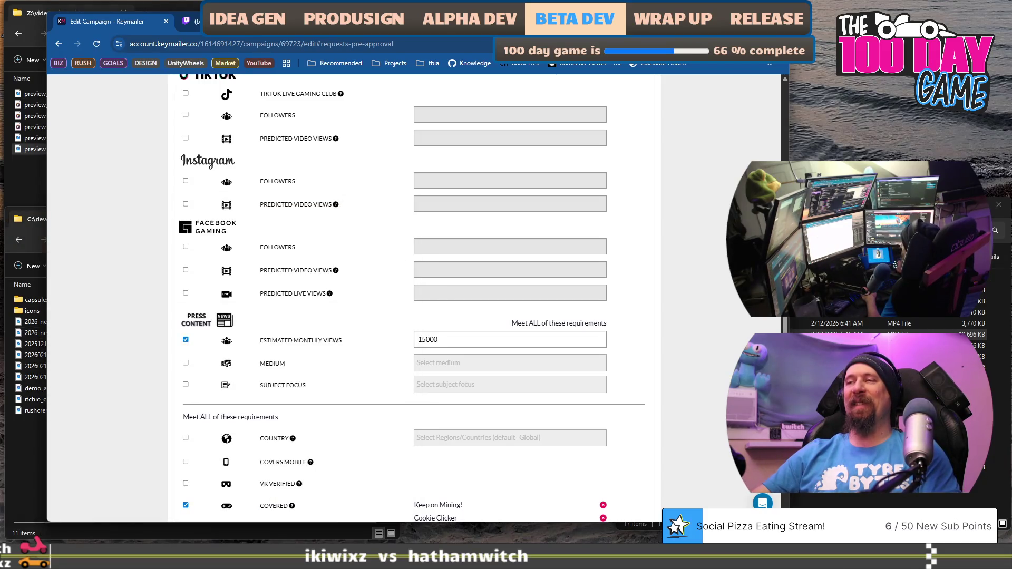
scroll(414, 298, "down", 6)
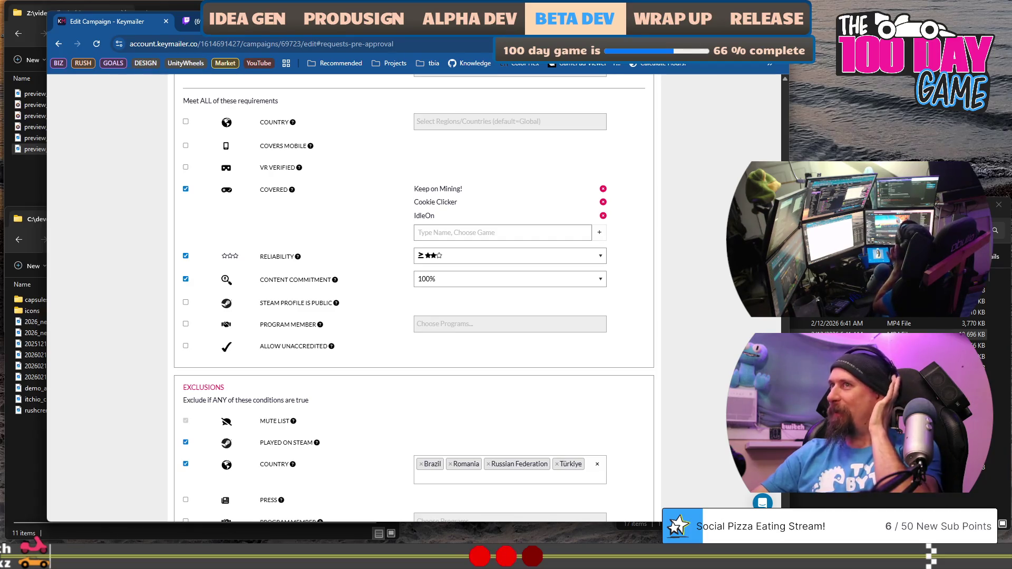
scroll(485, 260, "down", 4)
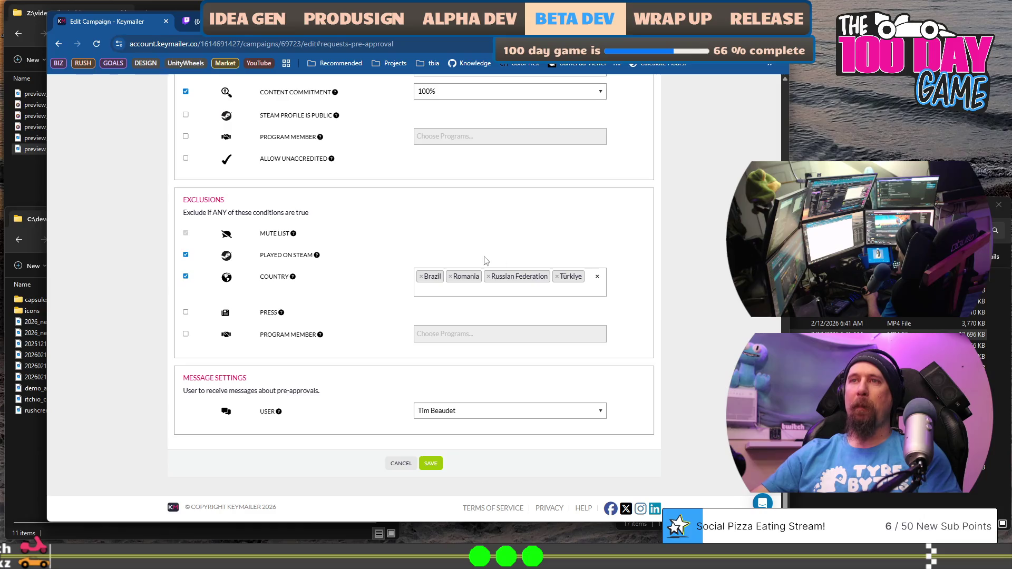
left_click(430, 463)
scroll(332, 413, "up", 12)
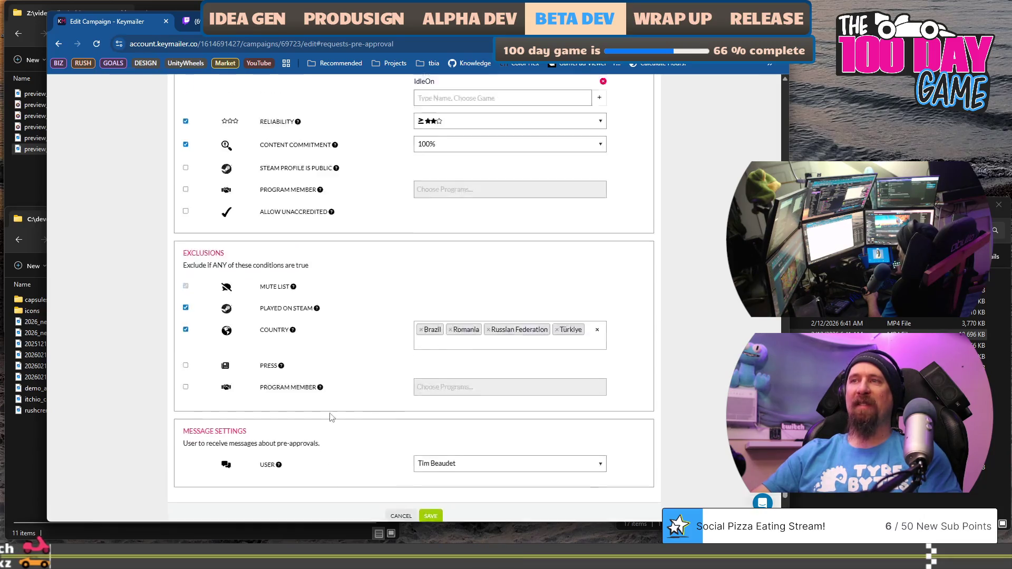
scroll(324, 378, "up", 6)
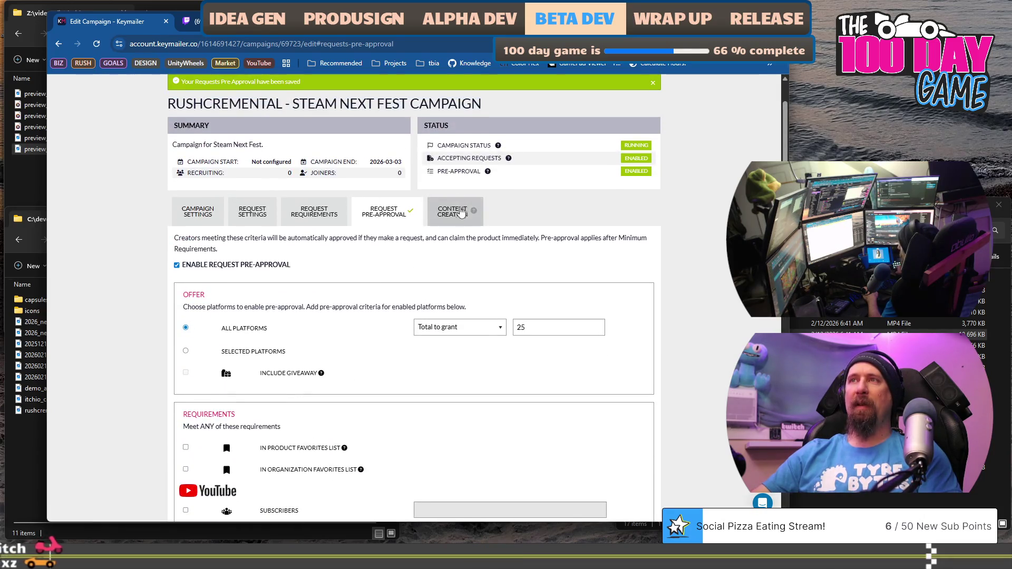
Step: On the Content Creation tab, switch turnaround time from Standard to Custom while reading the explanations
left_click(453, 211)
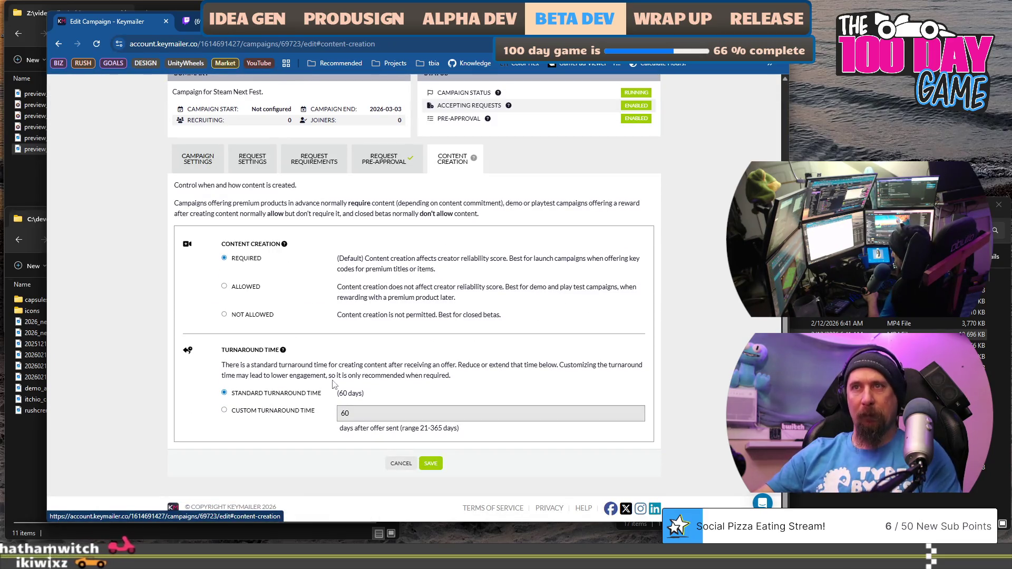
mouse_move(230, 368)
left_mouse_down()
mouse_move(443, 368)
mouse_move(452, 377)
mouse_move(455, 367)
mouse_move(466, 382)
left_mouse_up()
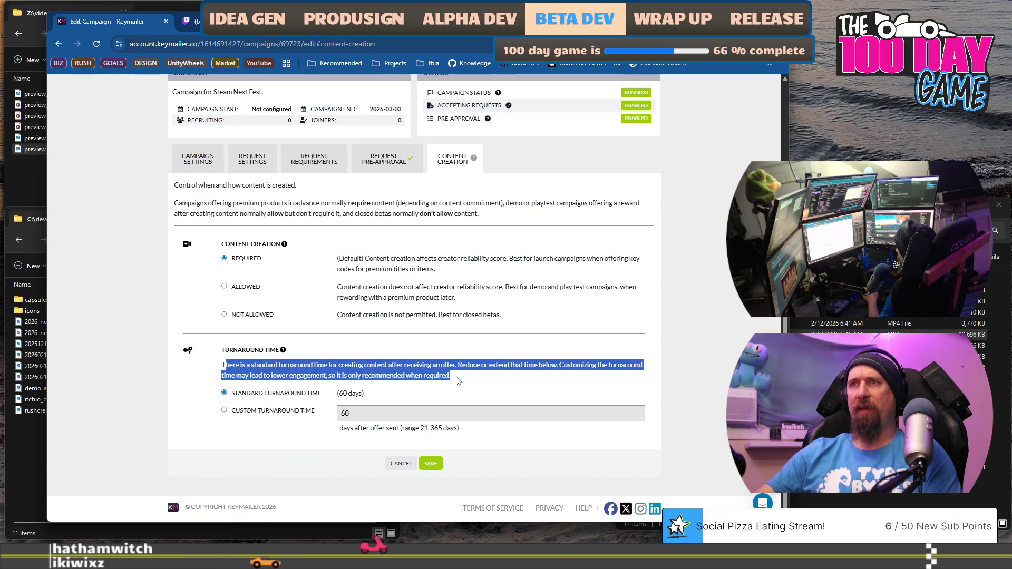
mouse_move(493, 375)
left_mouse_down()
mouse_move(601, 367)
mouse_move(529, 366)
mouse_move(519, 386)
left_mouse_up()
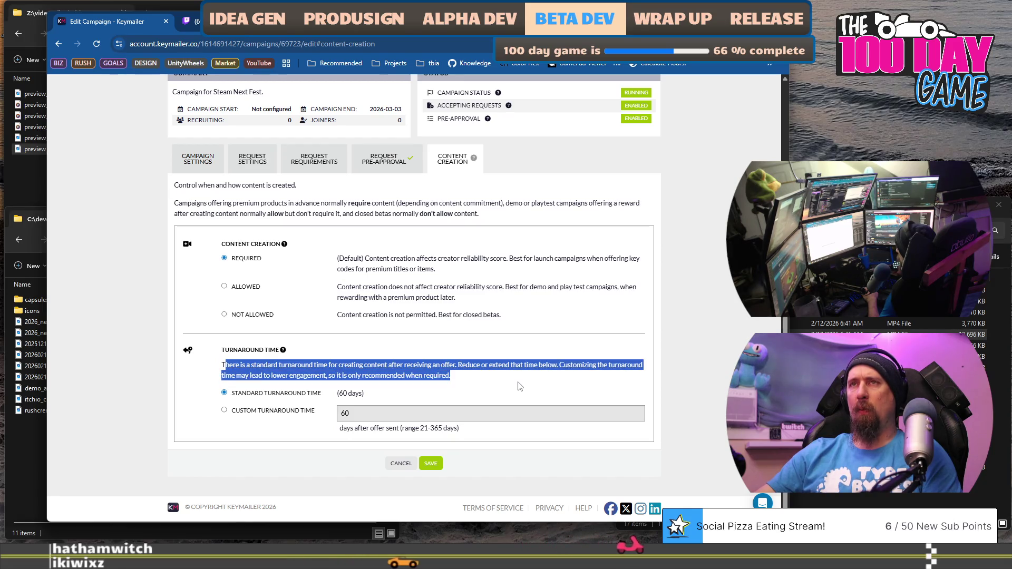
left_click_drag(344, 258, 440, 258)
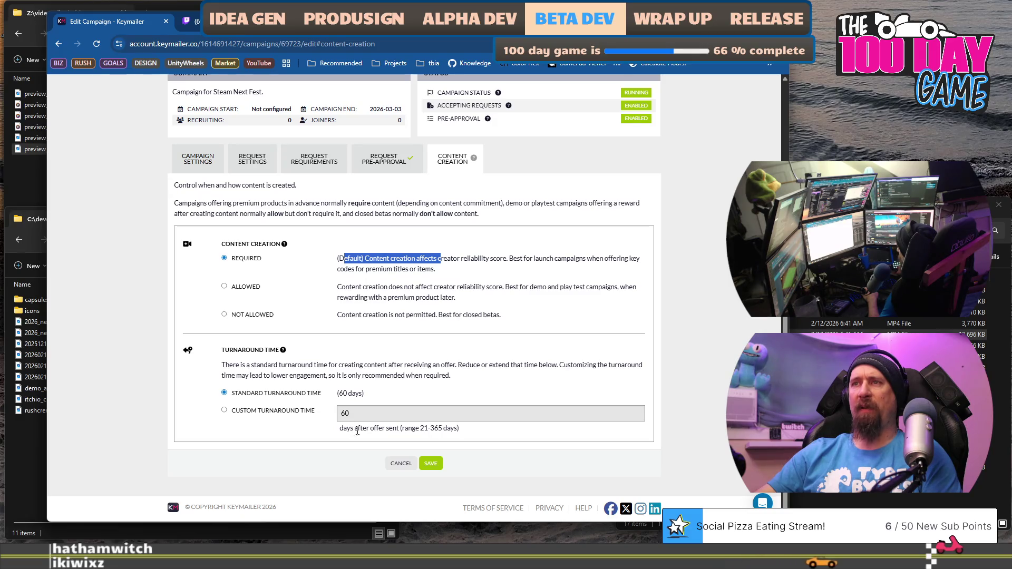
left_click(224, 411)
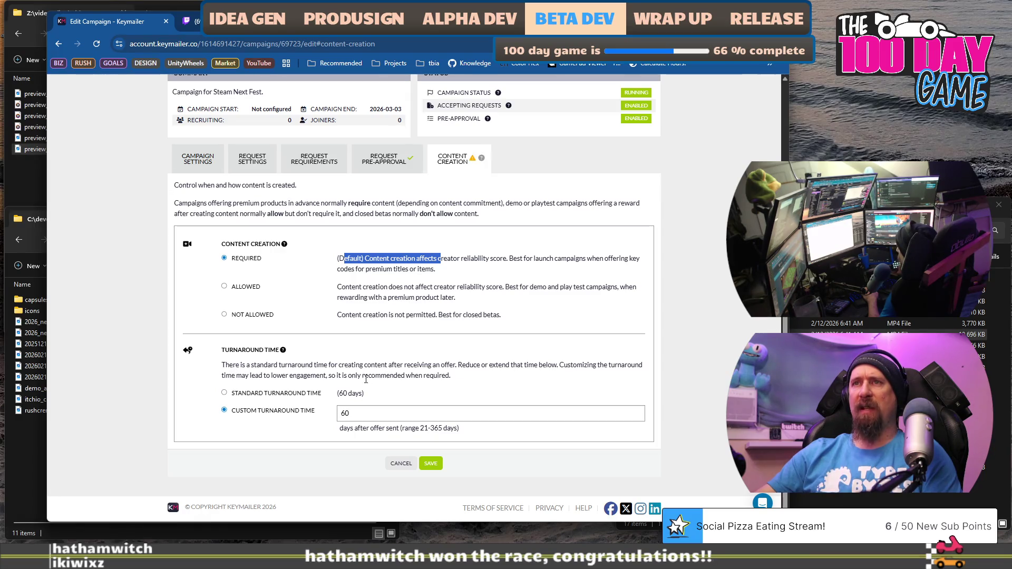
left_click_drag(342, 375, 305, 376)
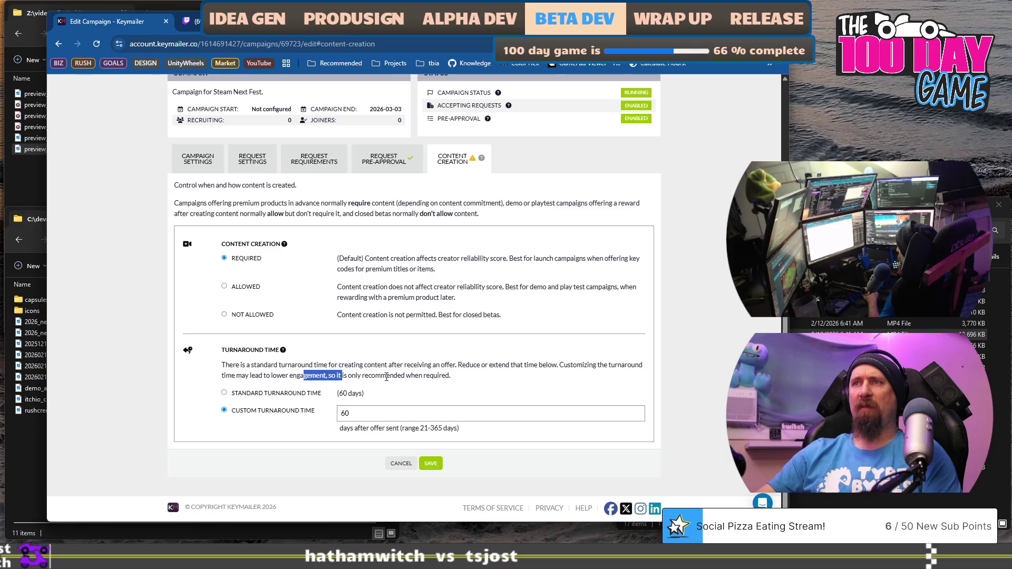
left_click_drag(444, 376, 211, 377)
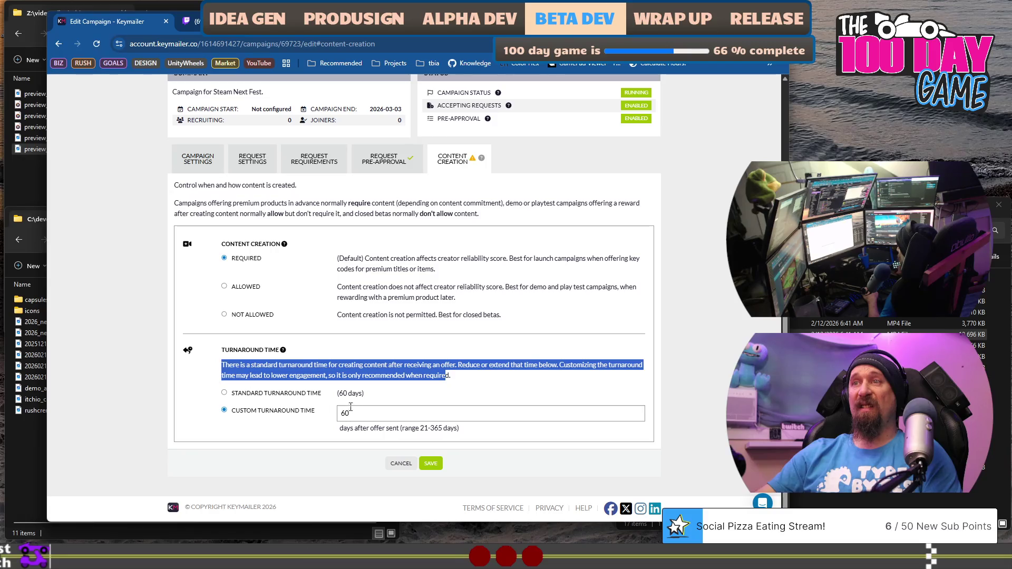
left_click_drag(367, 411, 296, 410)
type("3")
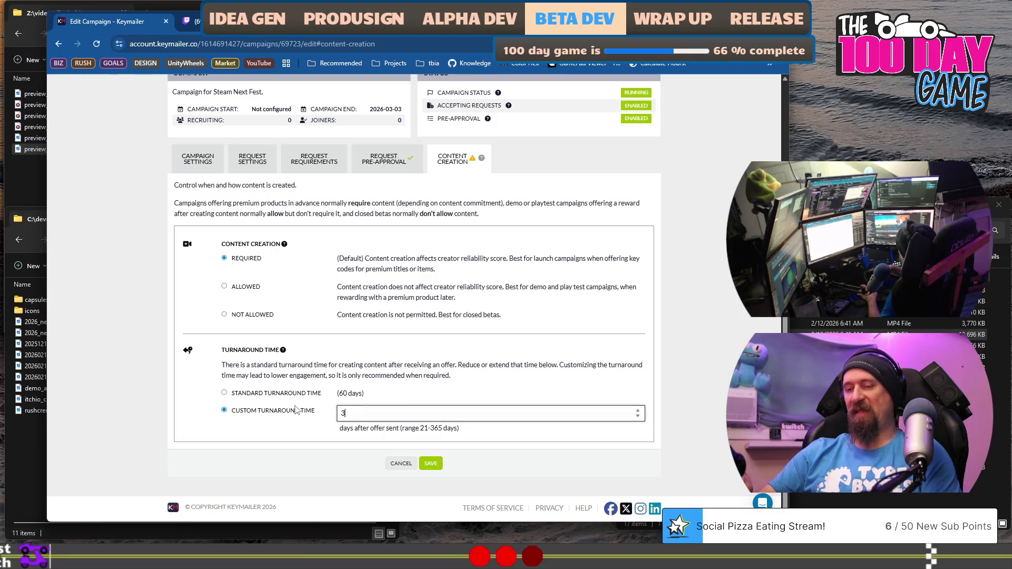
left_click(409, 399)
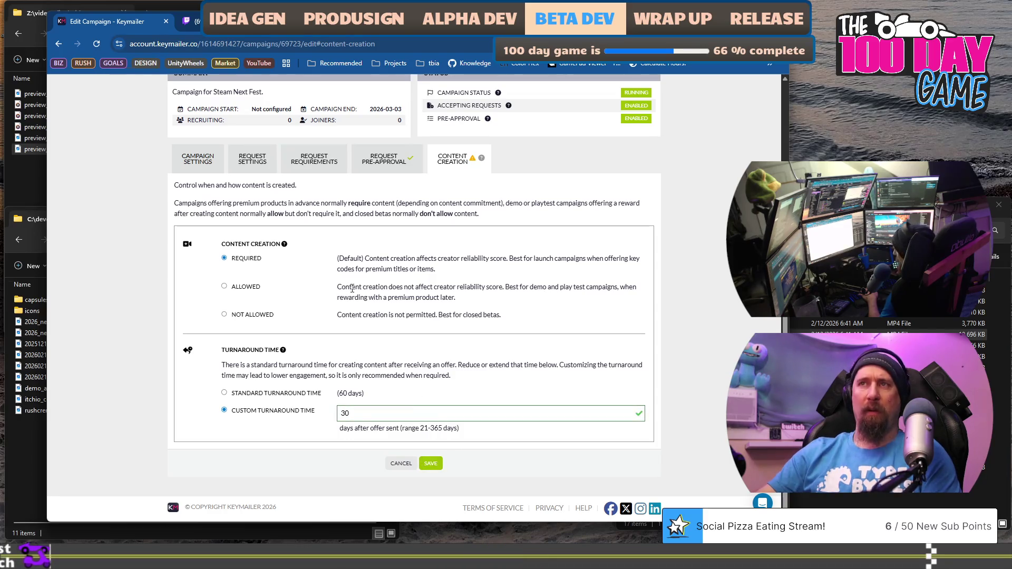
left_click_drag(334, 291, 486, 298)
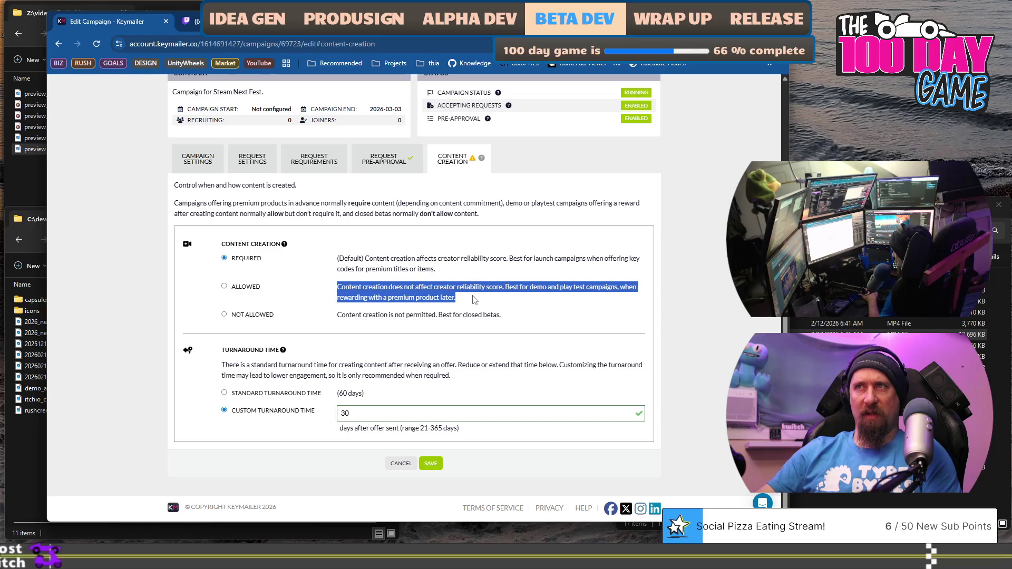
left_click_drag(474, 299, 490, 299)
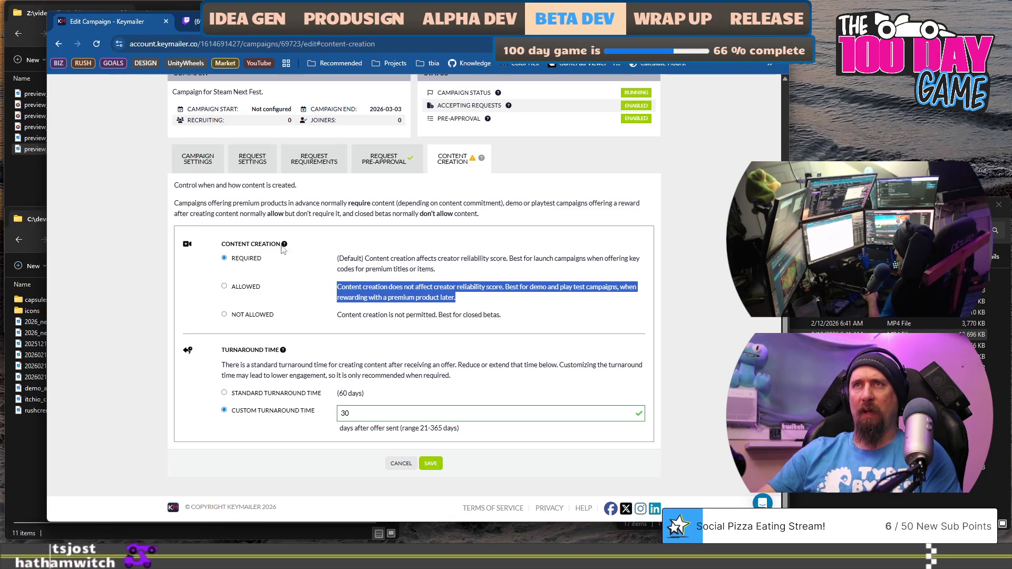
mouse_move(285, 247)
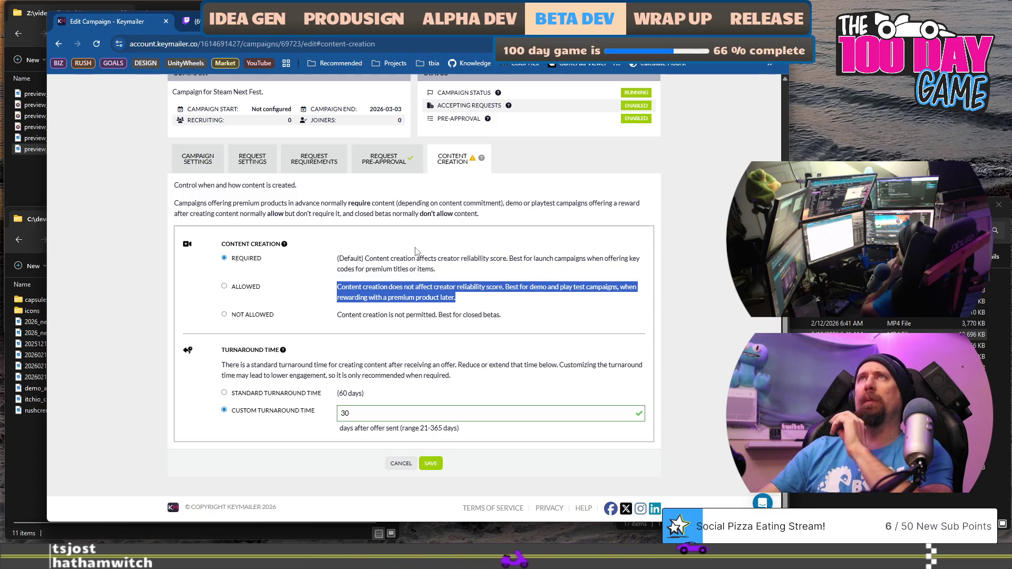
mouse_move(365, 259)
left_mouse_down()
mouse_move(454, 262)
mouse_move(458, 271)
left_mouse_up()
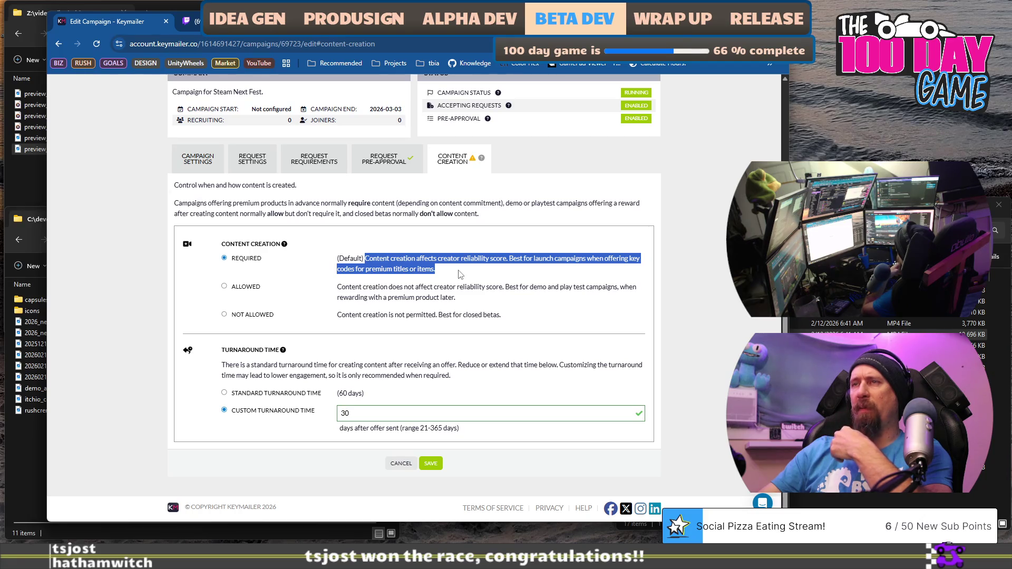
Step: Change content creation to Allowed, keep the 30-day custom turnaround, and save
left_click(347, 285)
left_click_drag(450, 291, 462, 299)
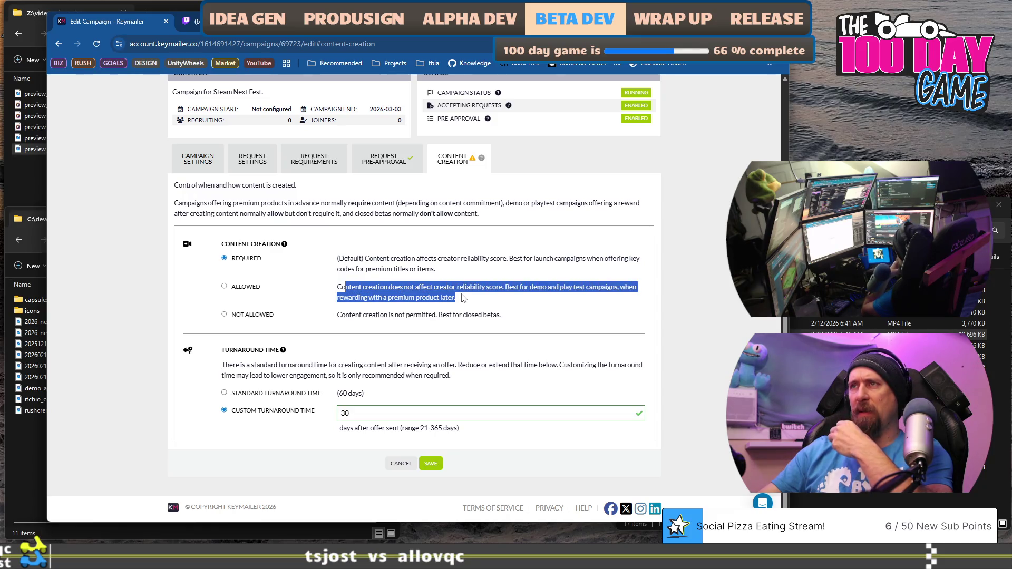
left_click(353, 316)
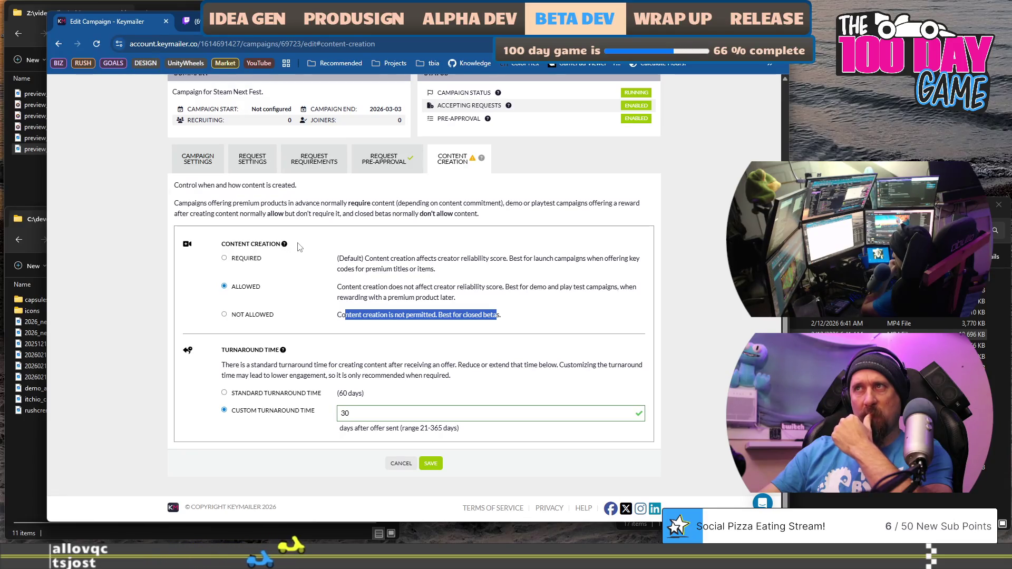
left_click_drag(428, 287, 431, 298)
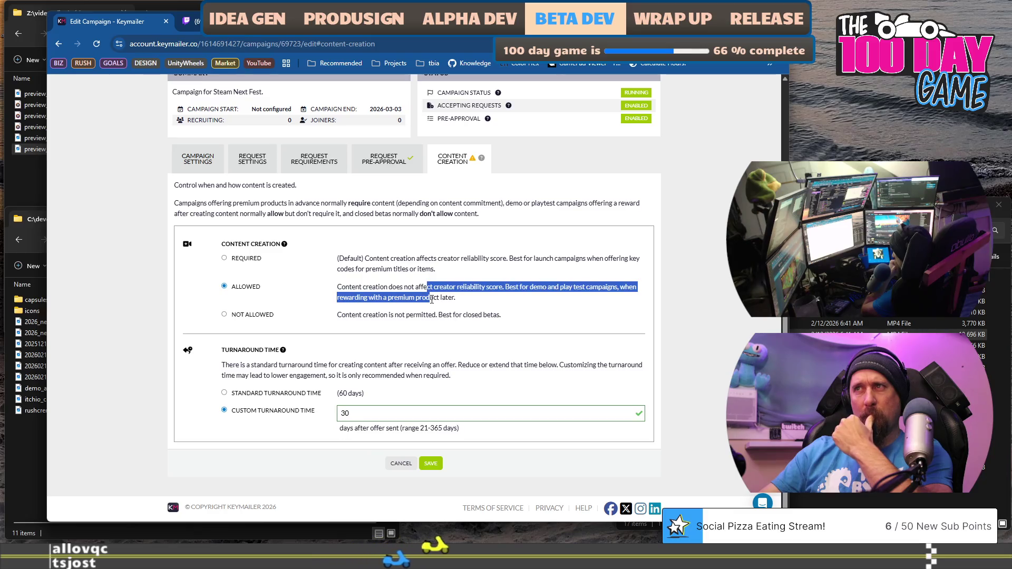
left_click(460, 305)
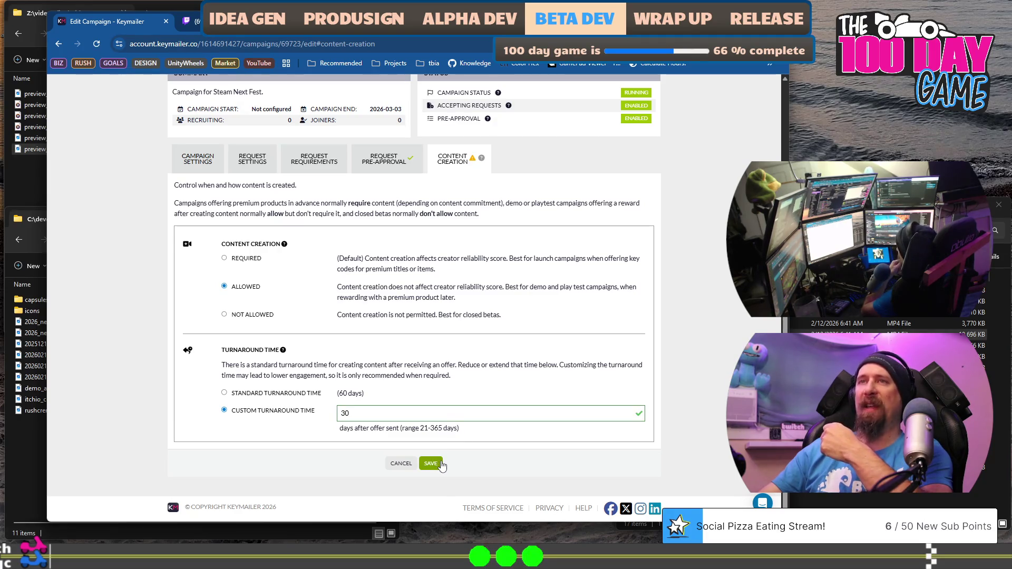
left_click(441, 464)
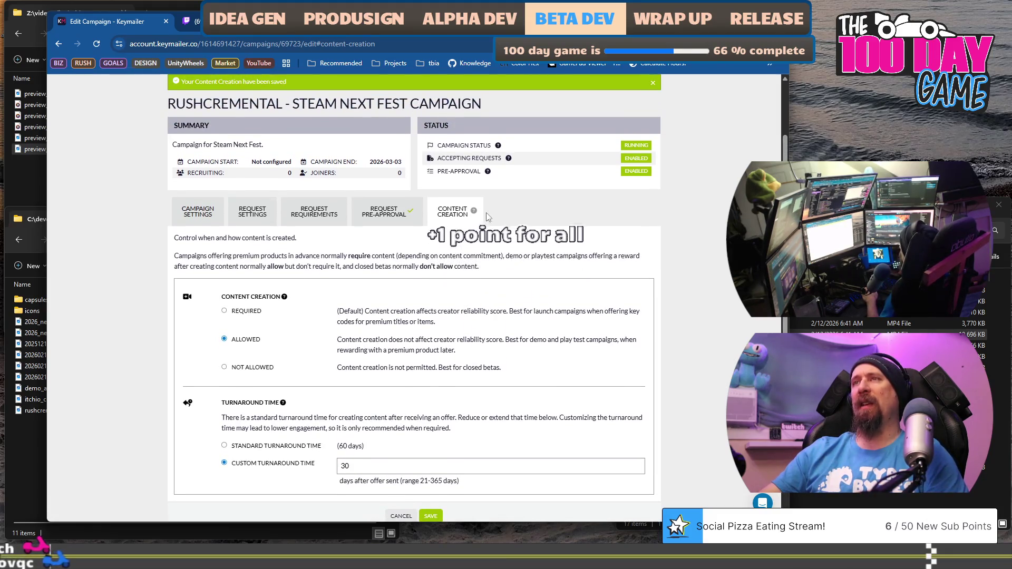
scroll(478, 253, "up", 2)
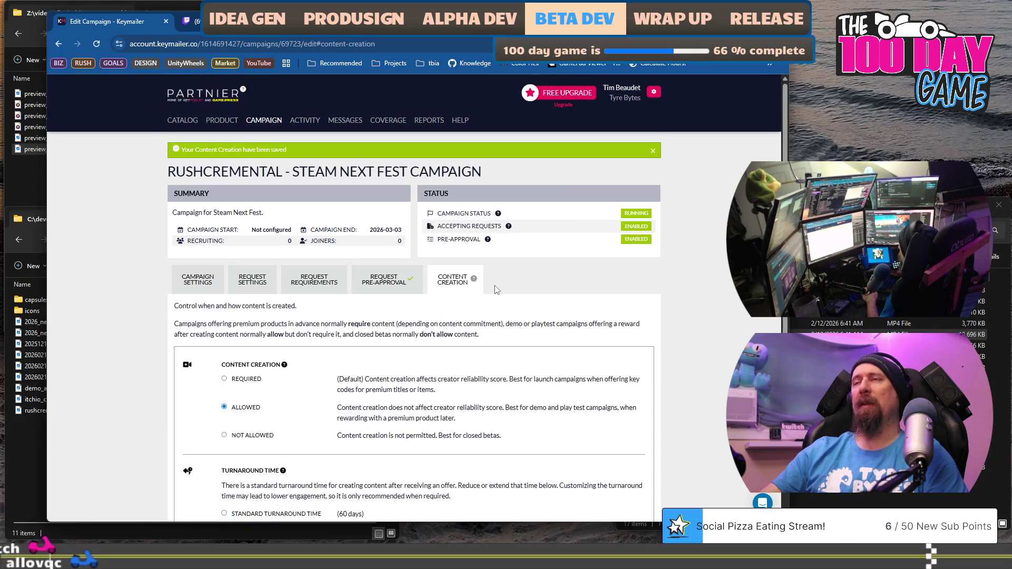
scroll(495, 289, "down", 3)
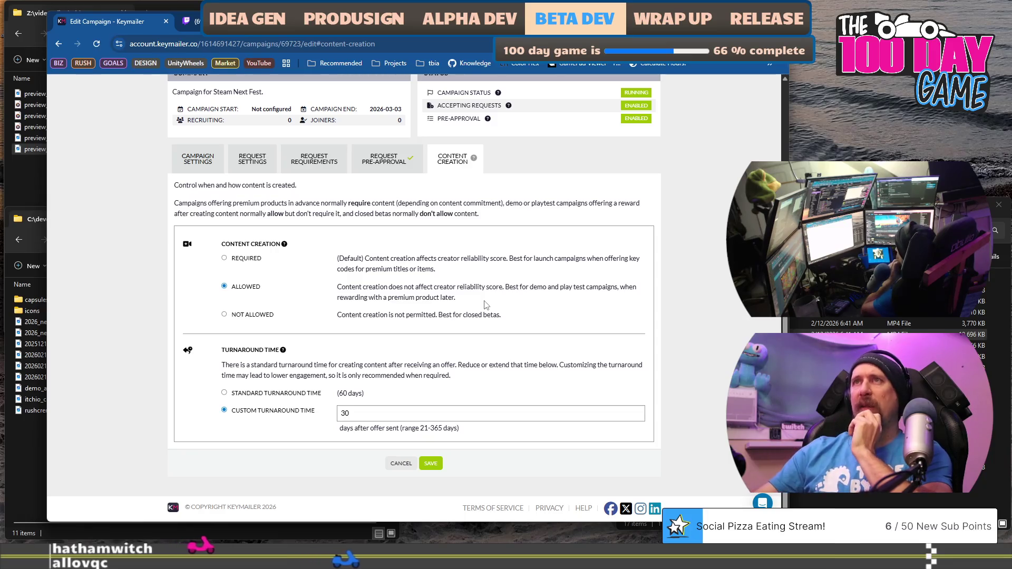
left_click(438, 465)
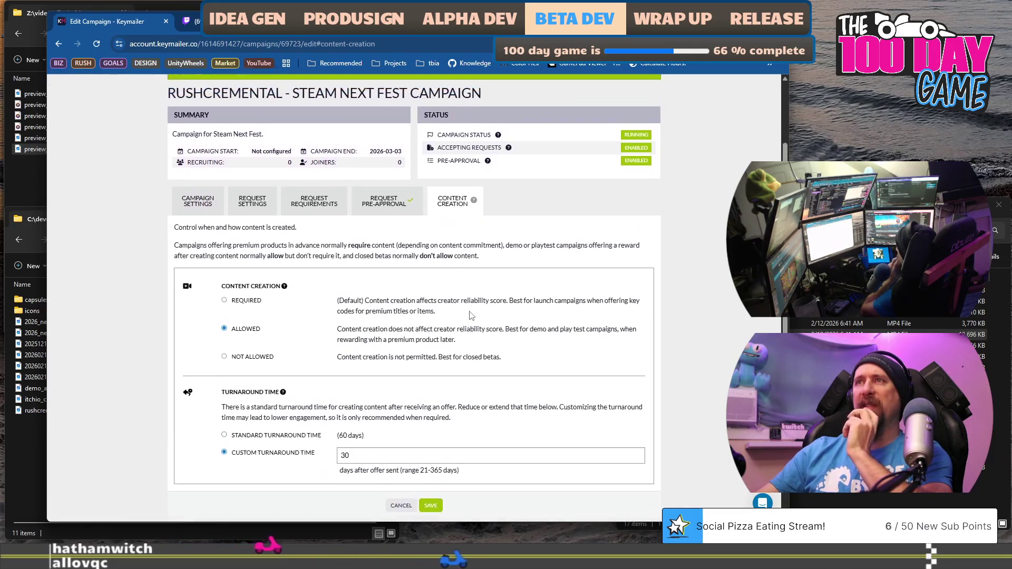
Step: Review the Campaign Settings fields and features, then save the campaign ending 2026-03-03
left_click(192, 207)
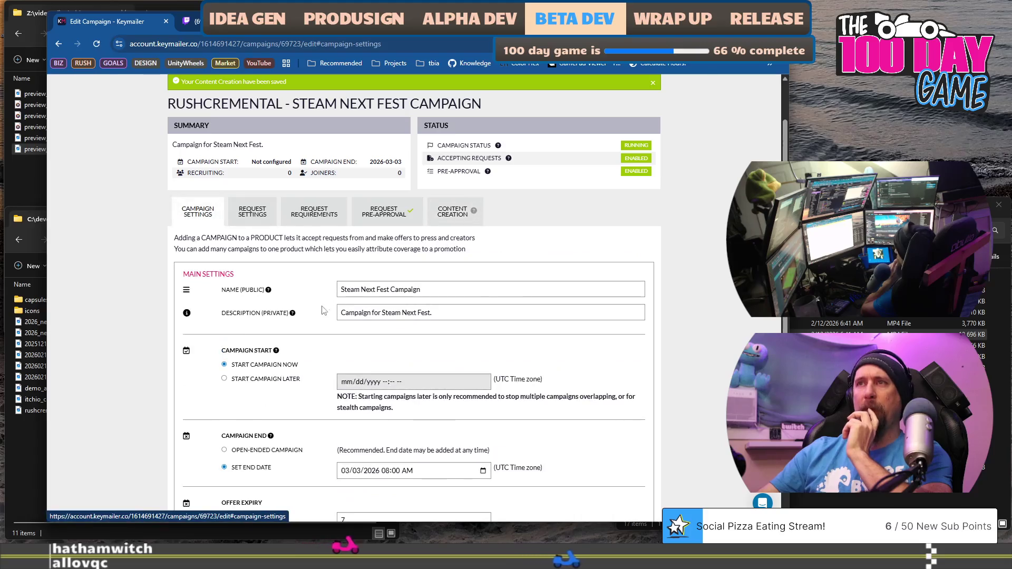
scroll(315, 315, "down", 4)
scroll(361, 173, "up", 1)
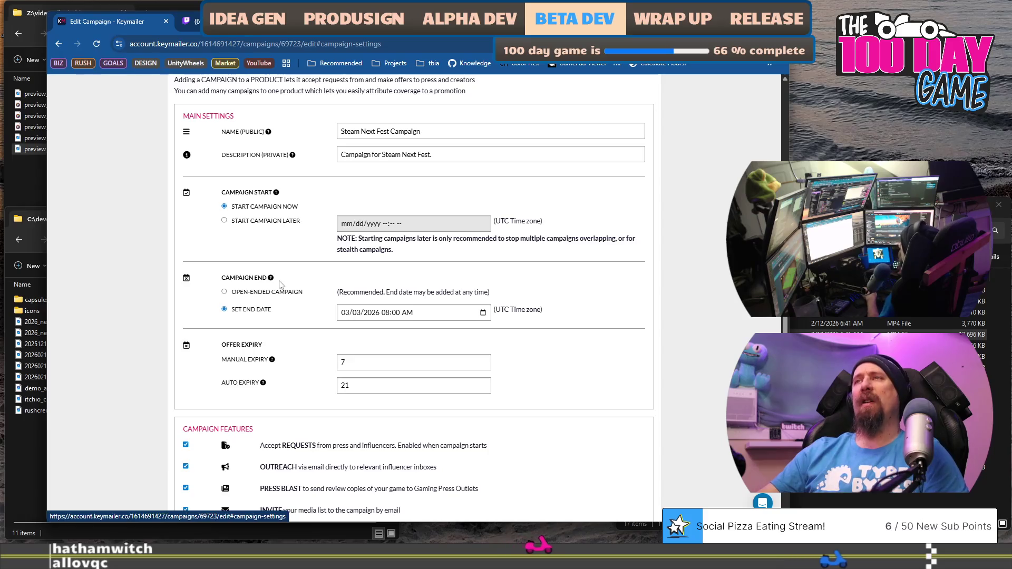
scroll(280, 285, "down", 3)
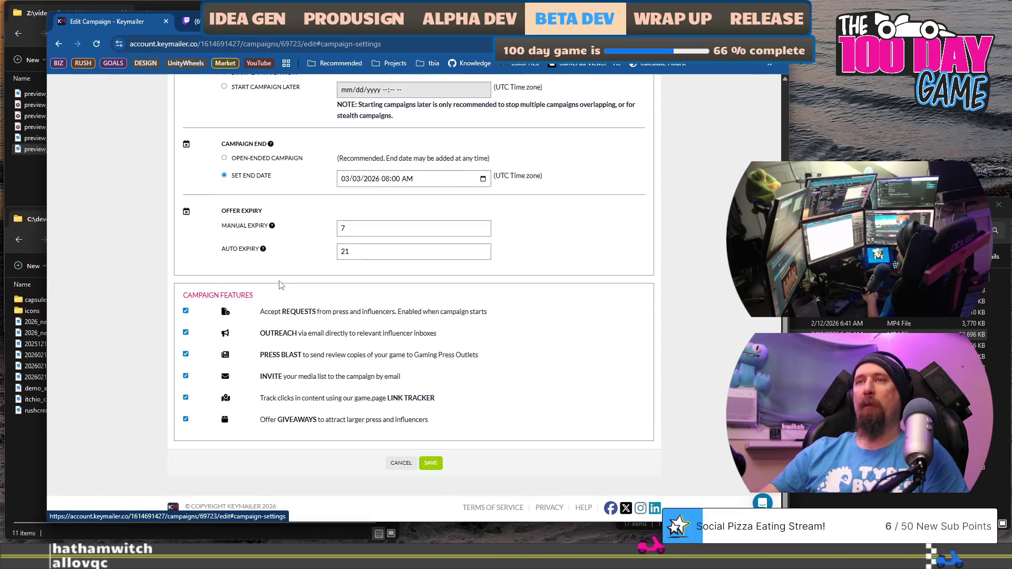
left_click(430, 463)
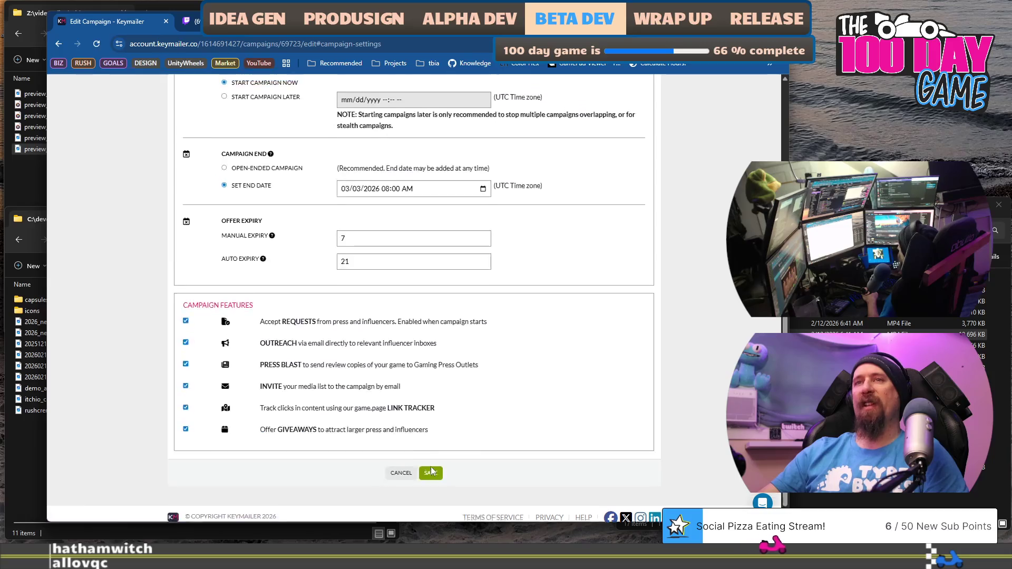
scroll(267, 301, "up", 1)
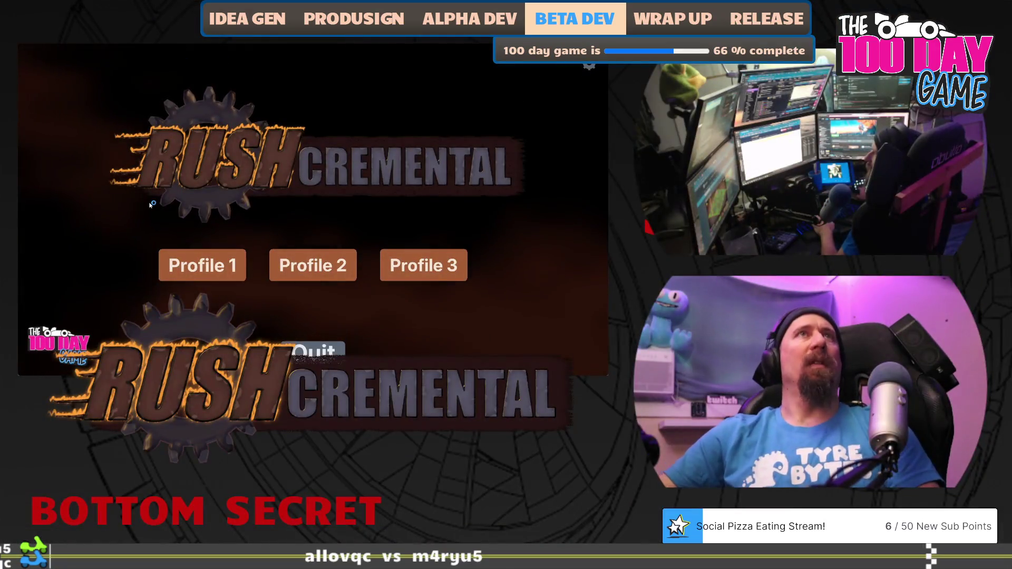
Step: Start Profile 1, upgrade Better Searching twice, and complete a scrap scavenging run
left_click(190, 257)
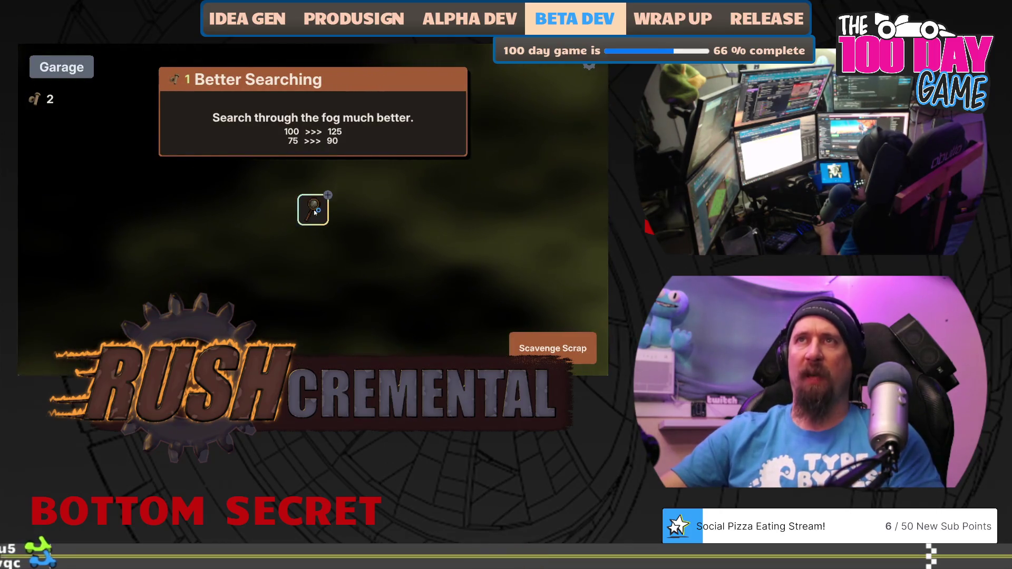
left_click(315, 212)
left_click(315, 213)
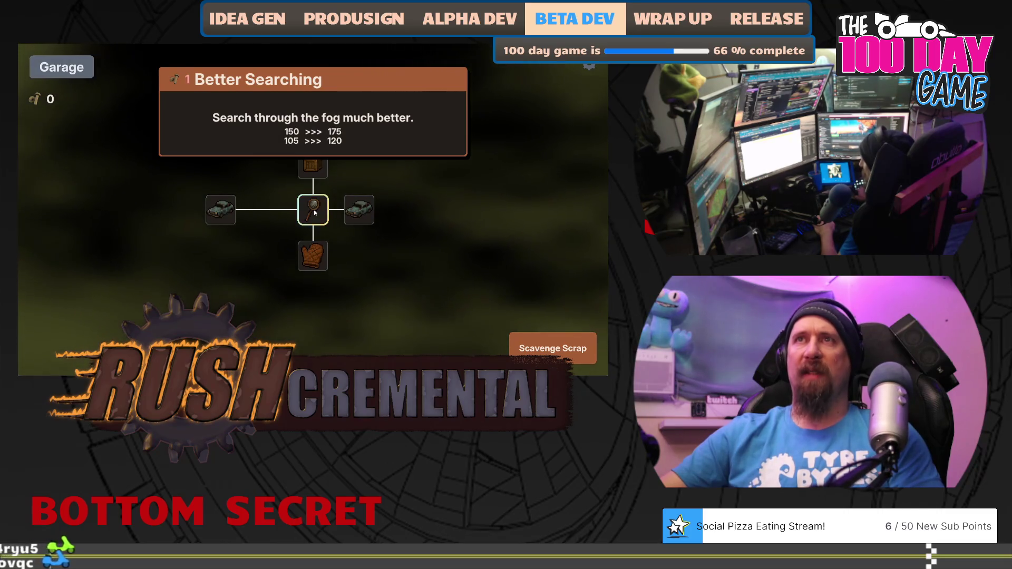
left_click(552, 347)
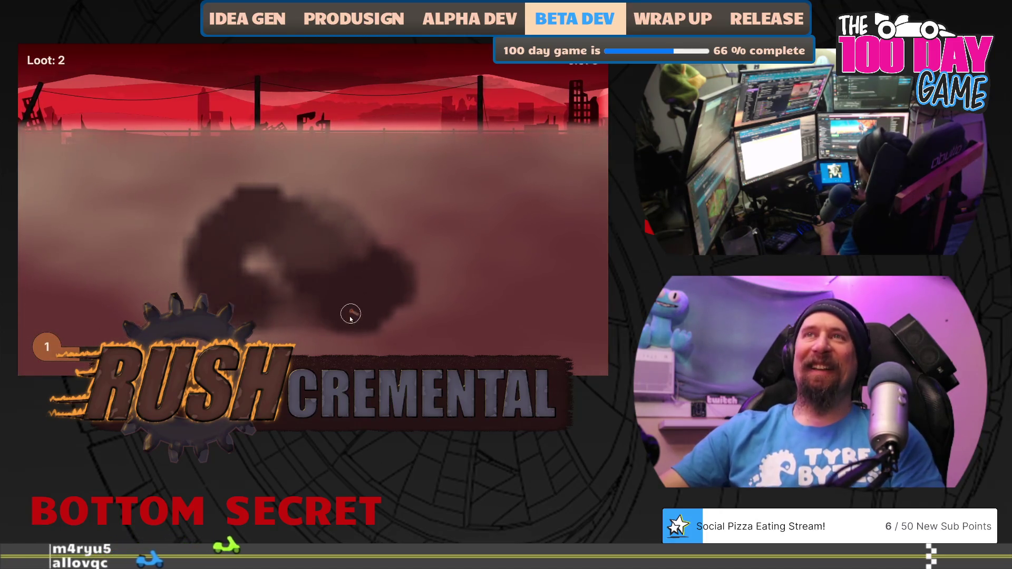
left_click(445, 238)
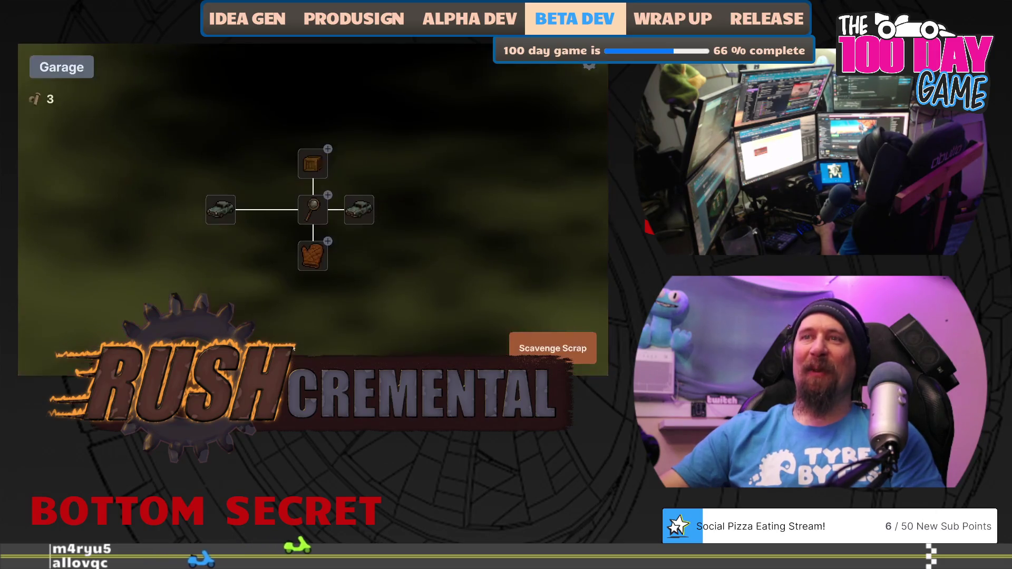
Step: Max out Better Searching, buy the world loot chance upgrade, and complete another run
left_click(315, 213)
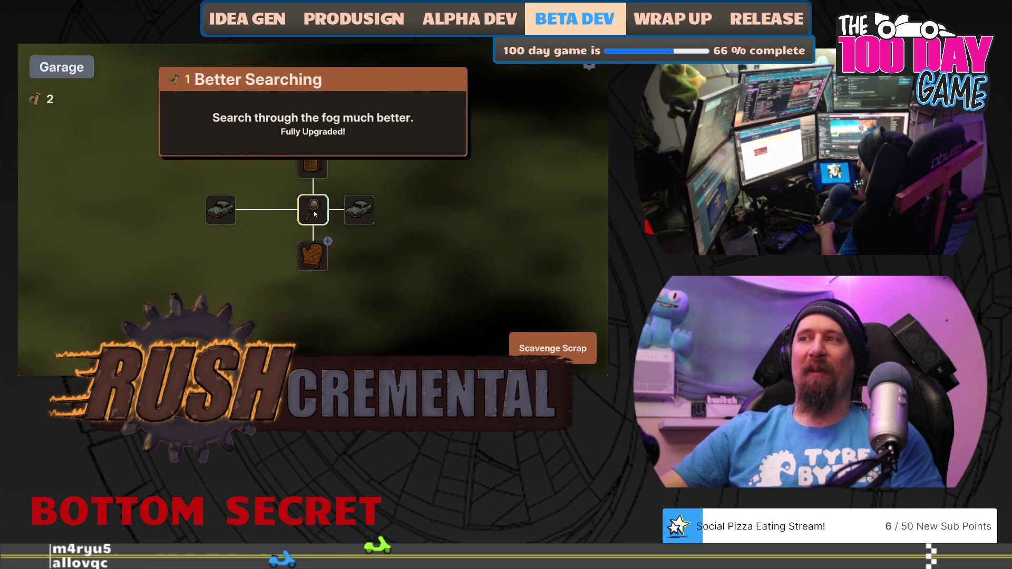
left_click(317, 167)
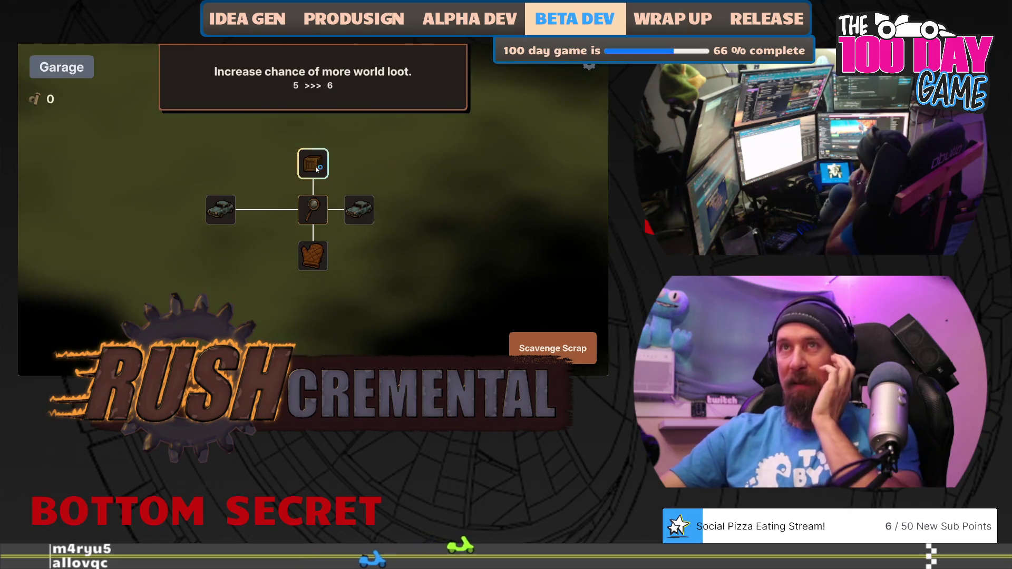
left_click(531, 343)
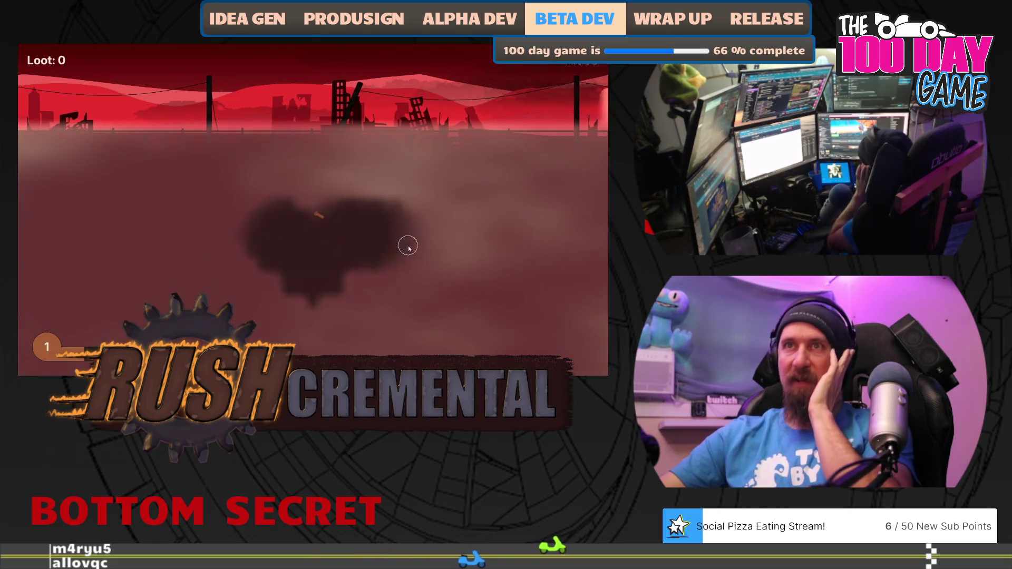
mouse_move(333, 189)
left_mouse_down()
mouse_move(418, 169)
mouse_move(457, 255)
mouse_move(390, 318)
mouse_move(295, 319)
mouse_move(205, 297)
mouse_move(185, 274)
mouse_move(158, 174)
mouse_move(137, 273)
left_mouse_up()
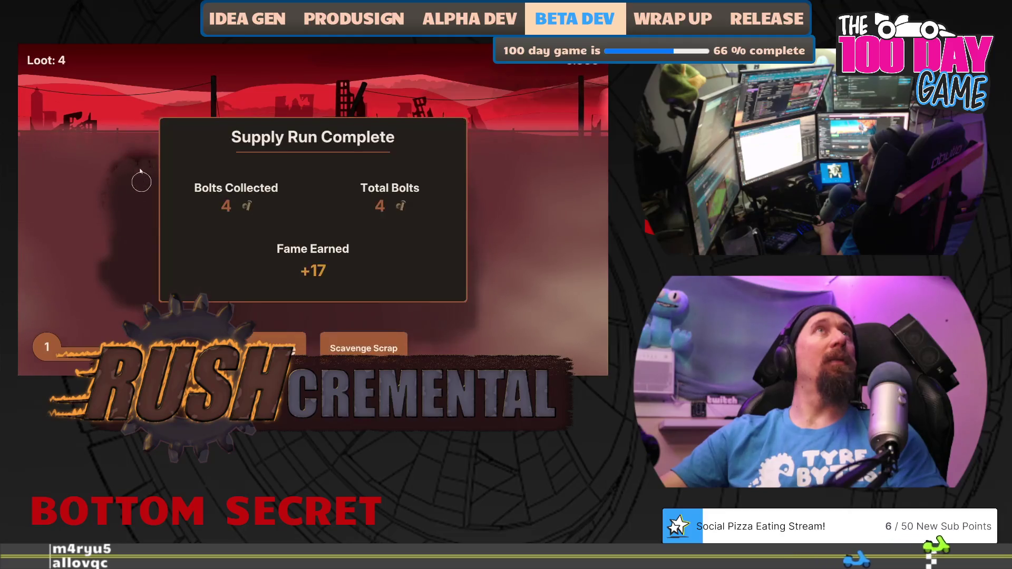
left_click(269, 347)
Step: Buy the Gloves upgrade and finish a run collecting 5 bolts for 7 total
left_click(312, 255)
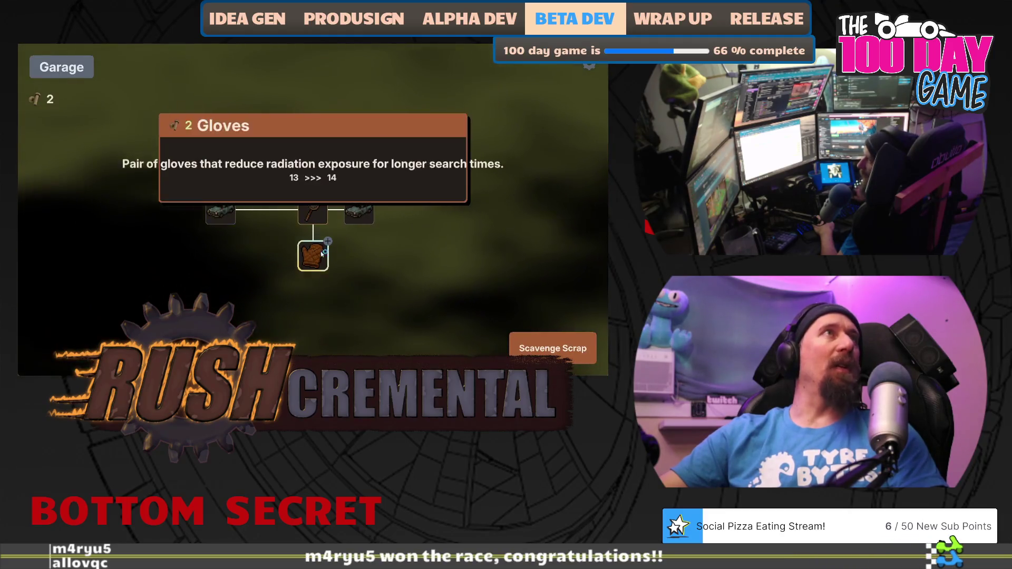
mouse_move(312, 267)
left_mouse_down()
mouse_move(260, 196)
mouse_move(315, 205)
mouse_move(219, 228)
mouse_move(145, 185)
mouse_move(156, 174)
mouse_move(445, 177)
mouse_move(369, 174)
mouse_move(389, 294)
mouse_move(505, 330)
mouse_move(368, 226)
left_mouse_up()
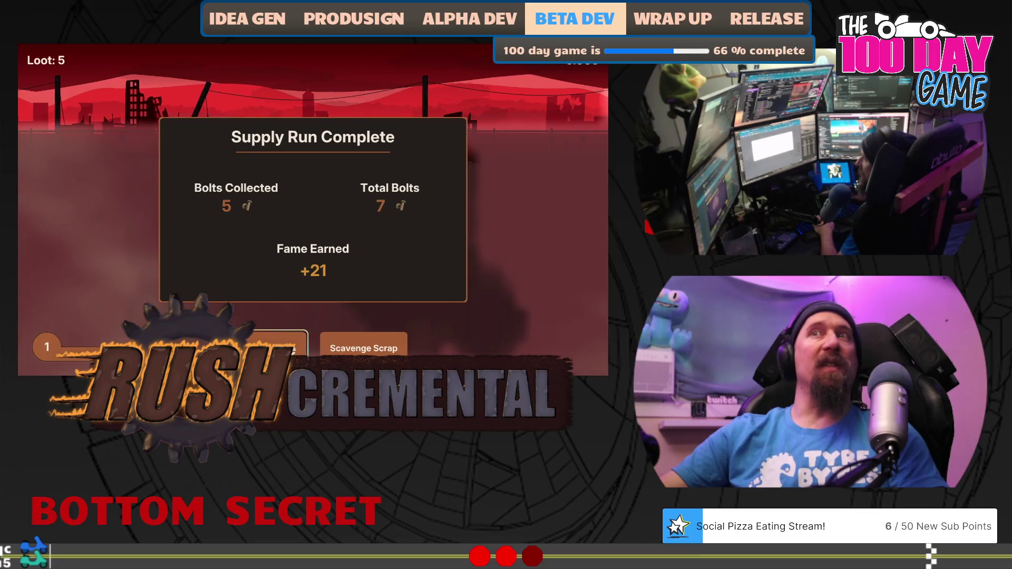
left_click(280, 345)
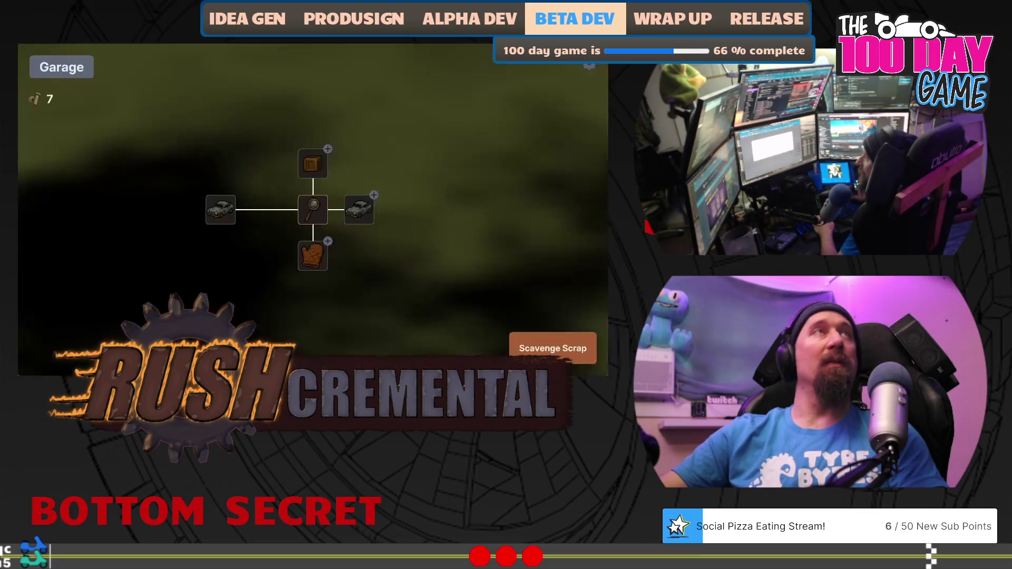
Step: Buy the More Cars upgrade and scavenge the car and surrounding scrap in a run
left_click(360, 214)
left_click(553, 348)
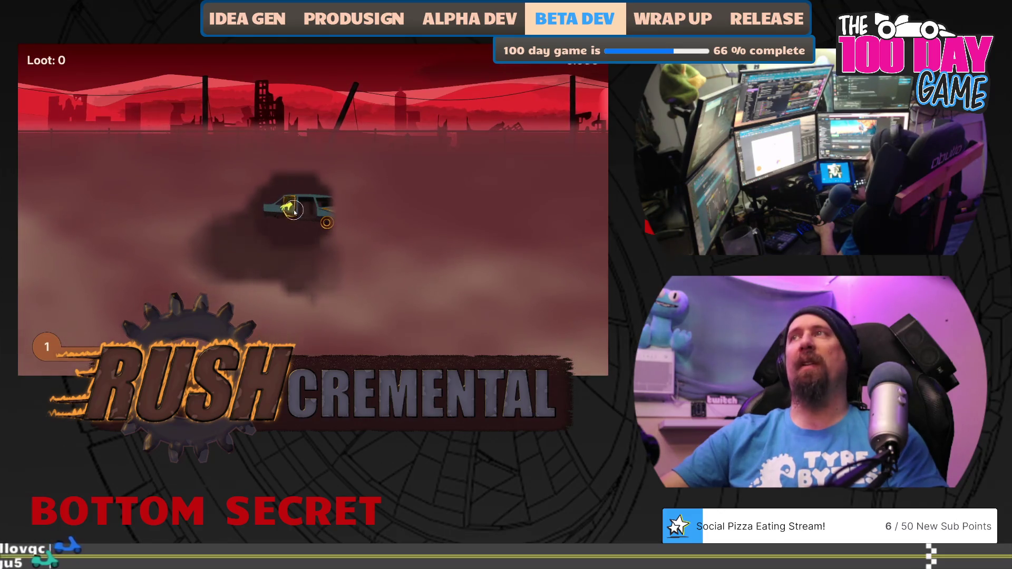
left_click(328, 216)
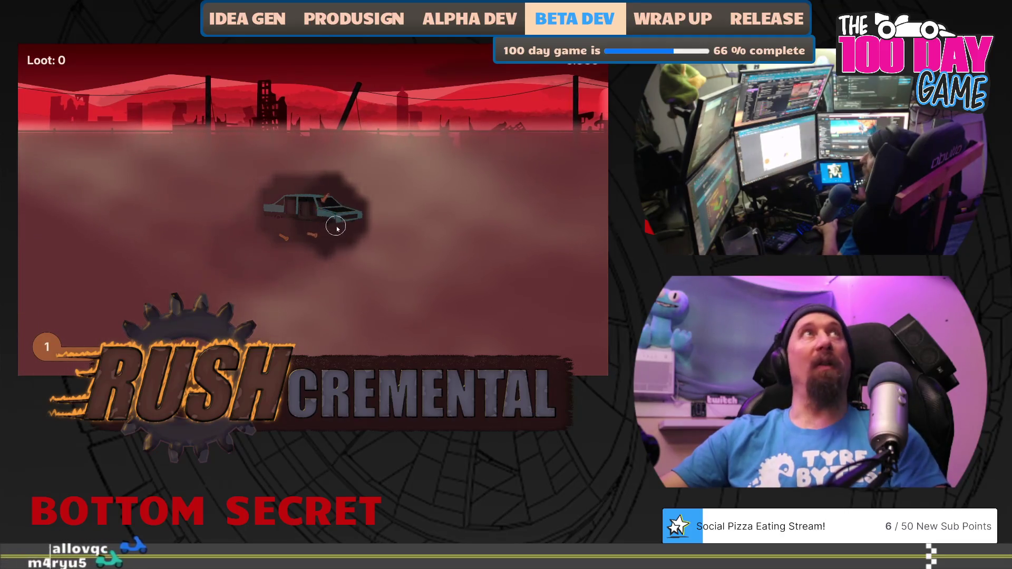
left_click(312, 237)
left_click(283, 237)
left_click(195, 263)
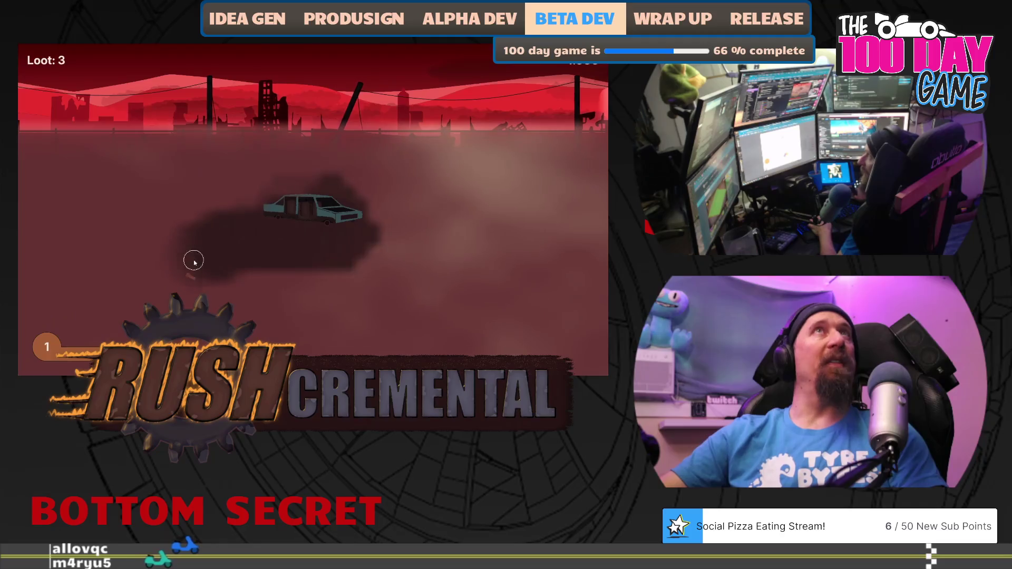
left_click(190, 277)
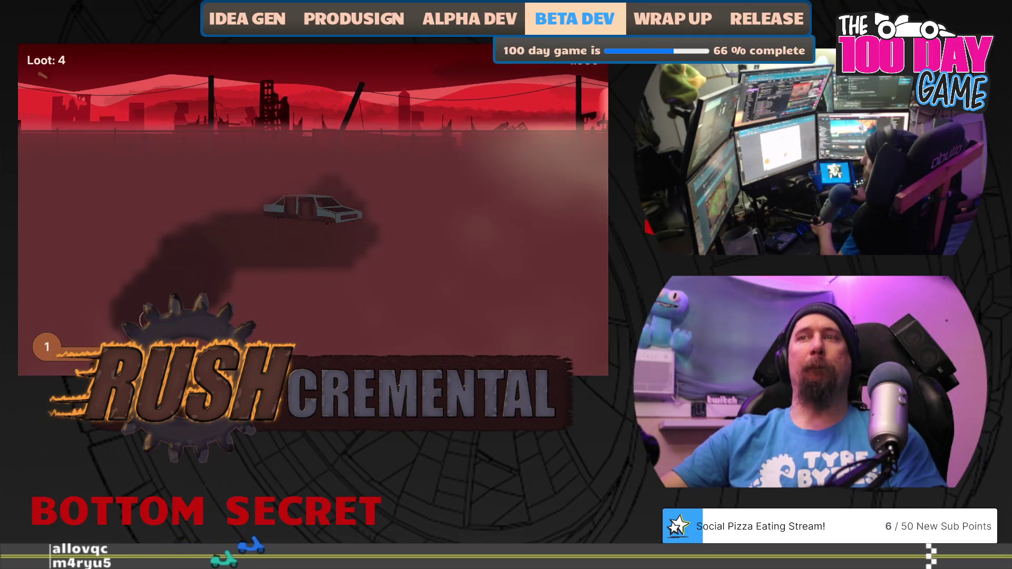
left_click(149, 275)
left_click(137, 176)
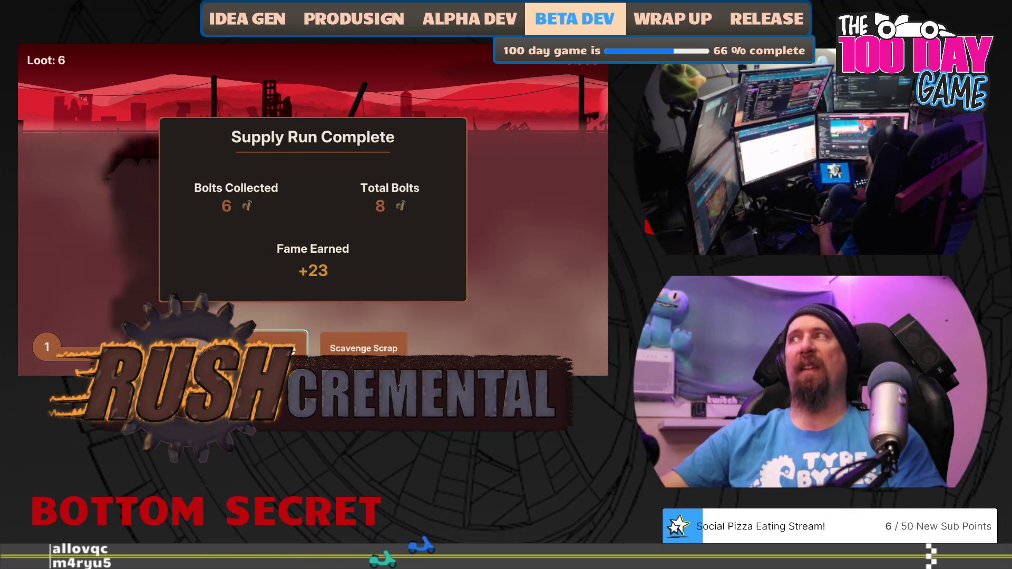
left_click(279, 345)
Step: Buy the Crow Bar upgrade and collect the loot pieces in another run
left_click(359, 258)
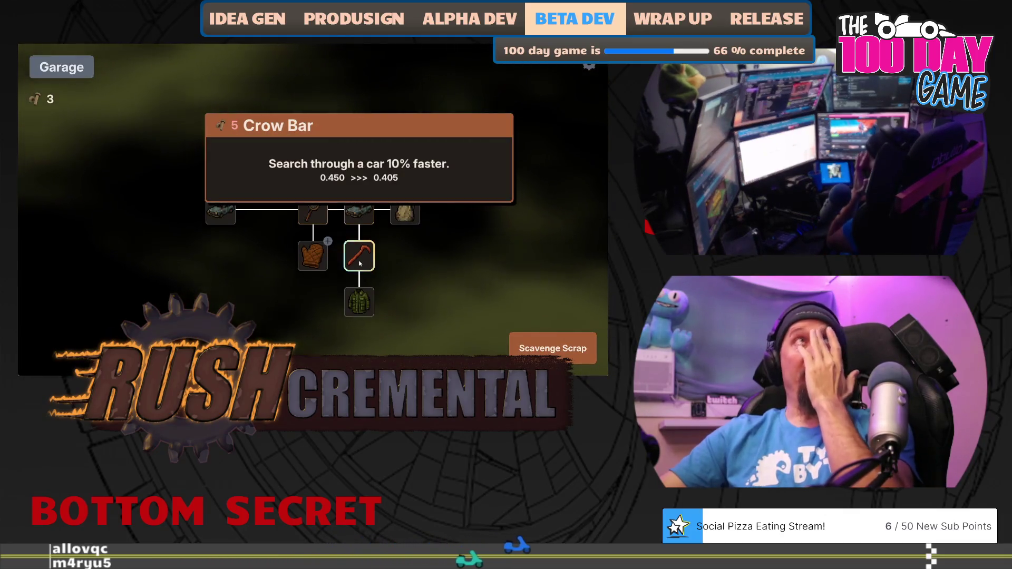
key("space")
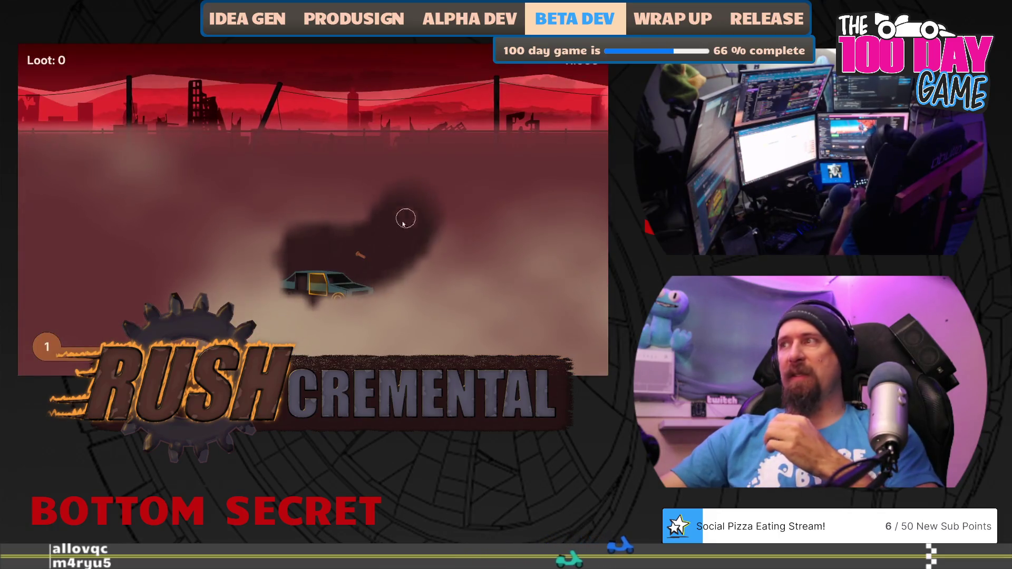
left_click(361, 255)
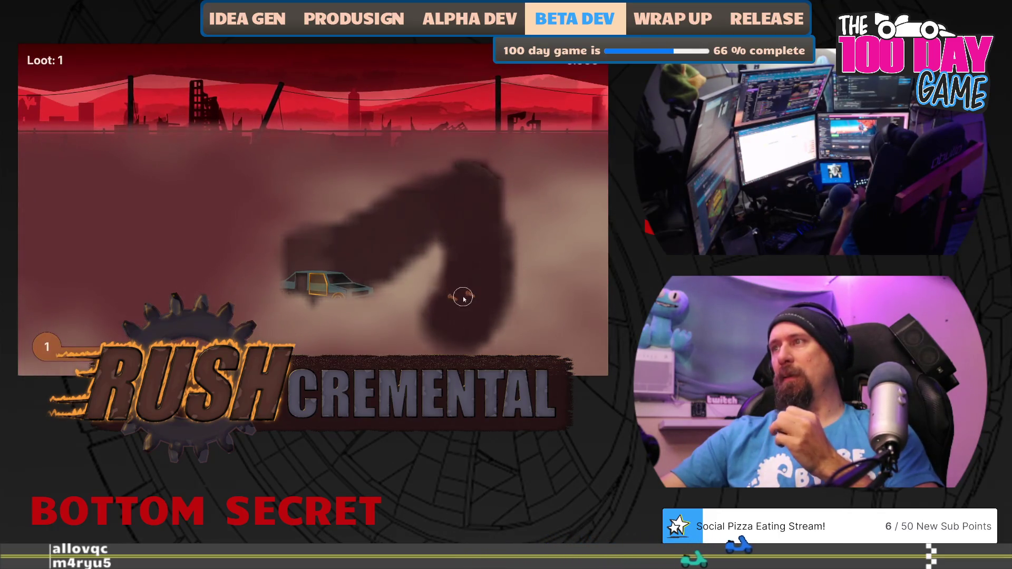
left_click(458, 296)
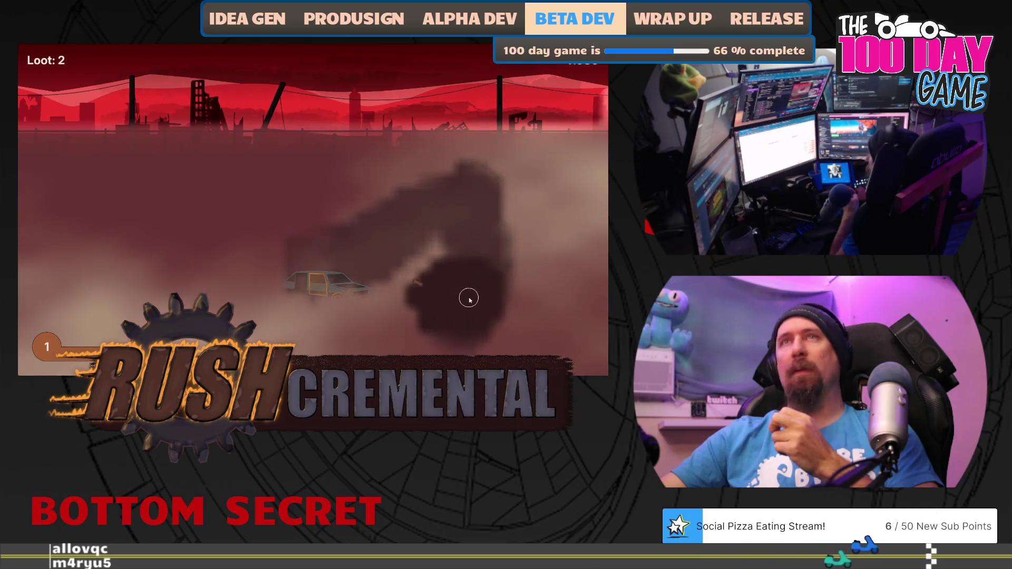
left_click(416, 285)
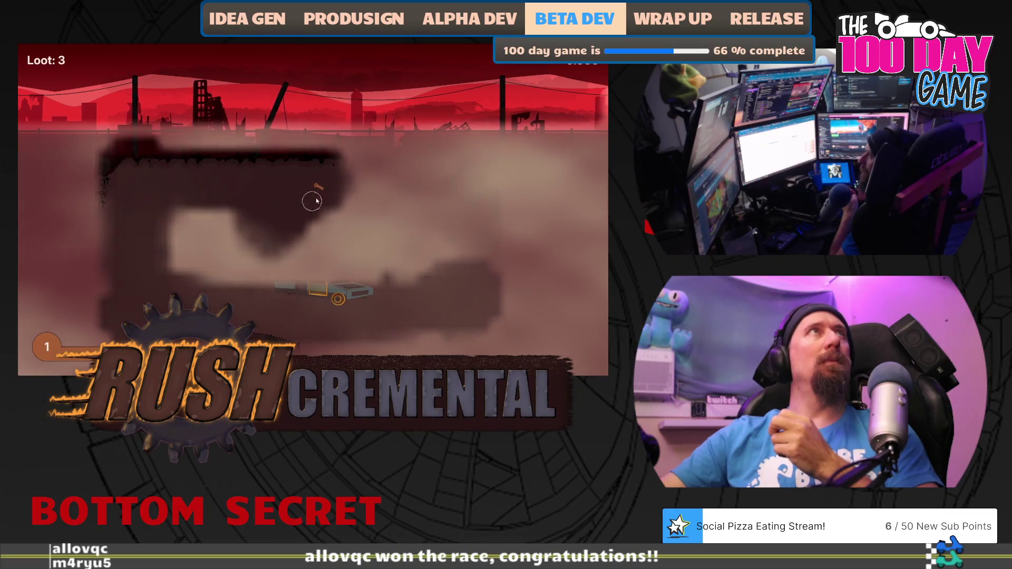
left_click(318, 187)
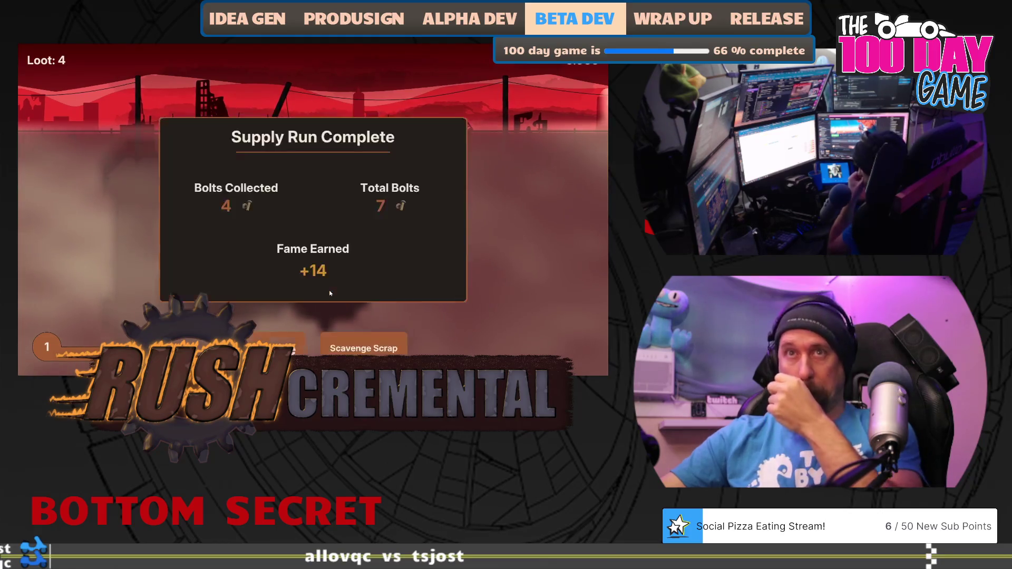
left_click(284, 345)
Step: Upgrade the Crow Bar again and run once more, collecting 7 bolts for 10 total
mouse_move(377, 252)
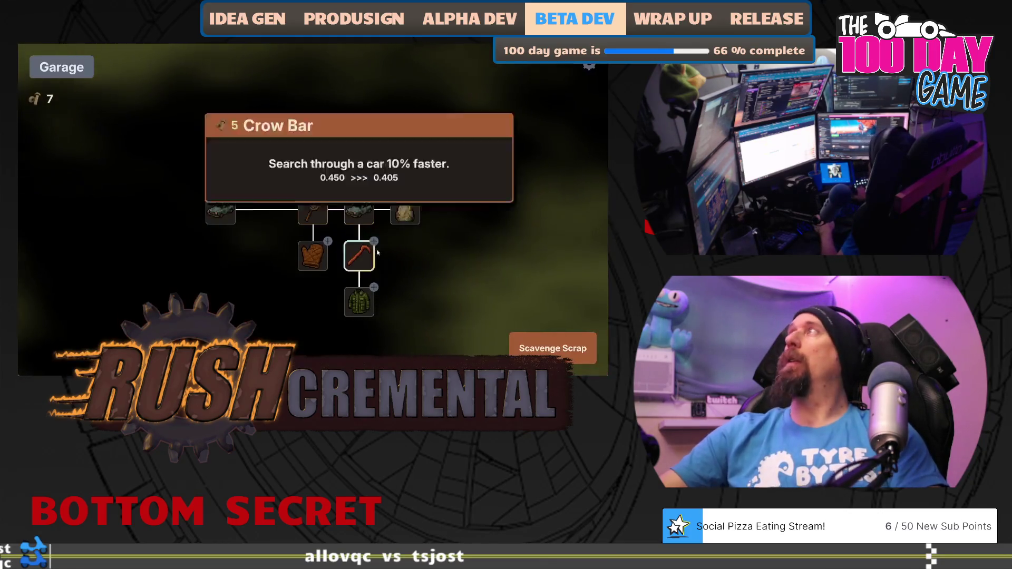
left_click(366, 258)
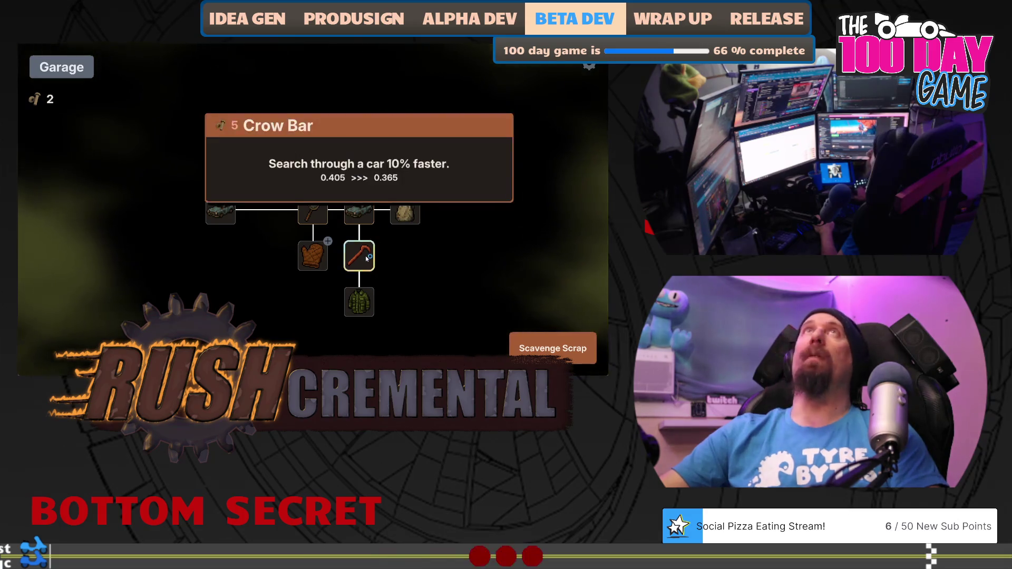
left_click(552, 348)
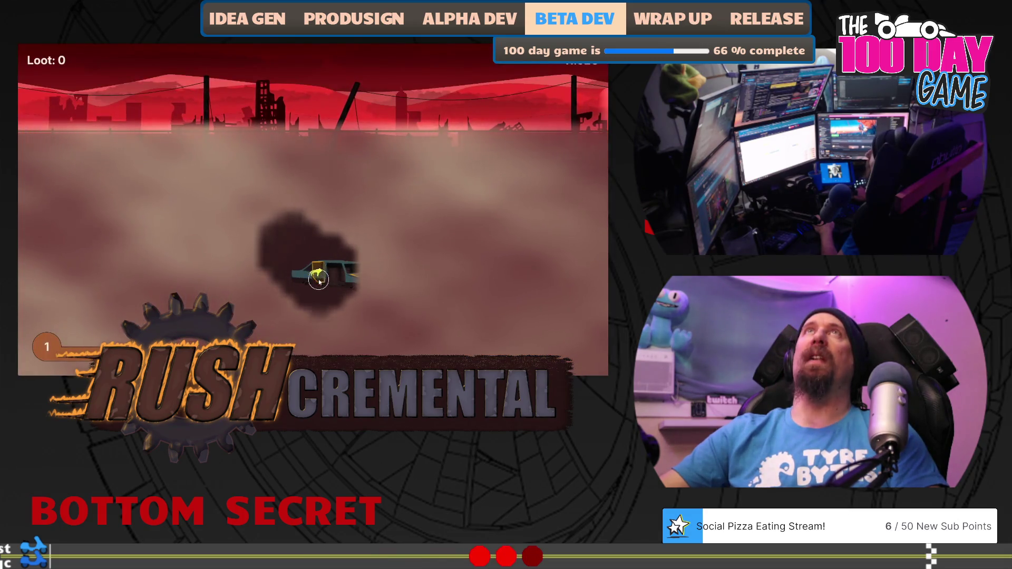
mouse_move(315, 297)
left_mouse_down()
mouse_move(300, 304)
mouse_move(366, 278)
mouse_move(348, 300)
mouse_move(197, 210)
mouse_move(165, 309)
mouse_move(337, 190)
mouse_move(361, 316)
mouse_move(239, 320)
left_mouse_up()
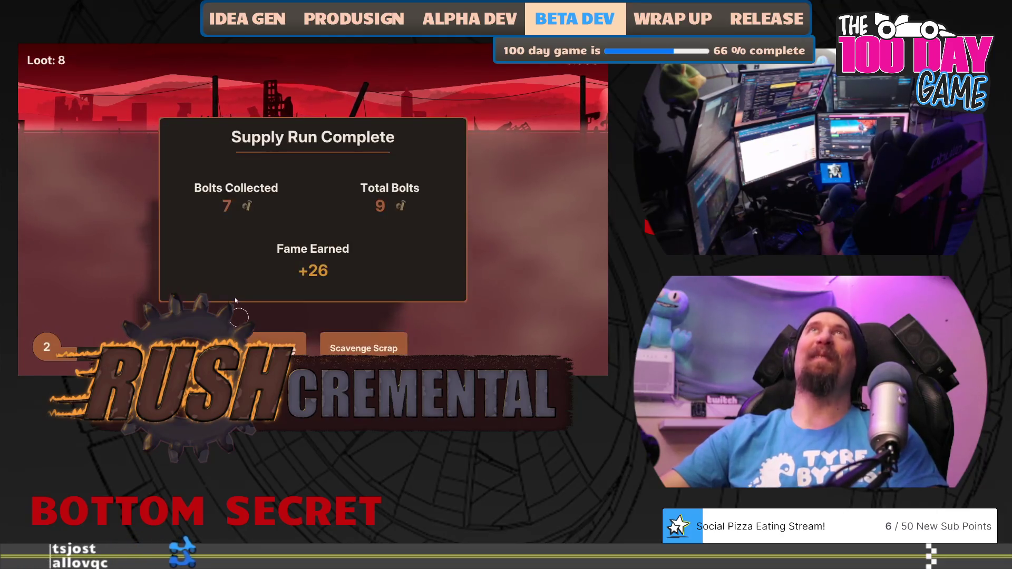
left_click(264, 343)
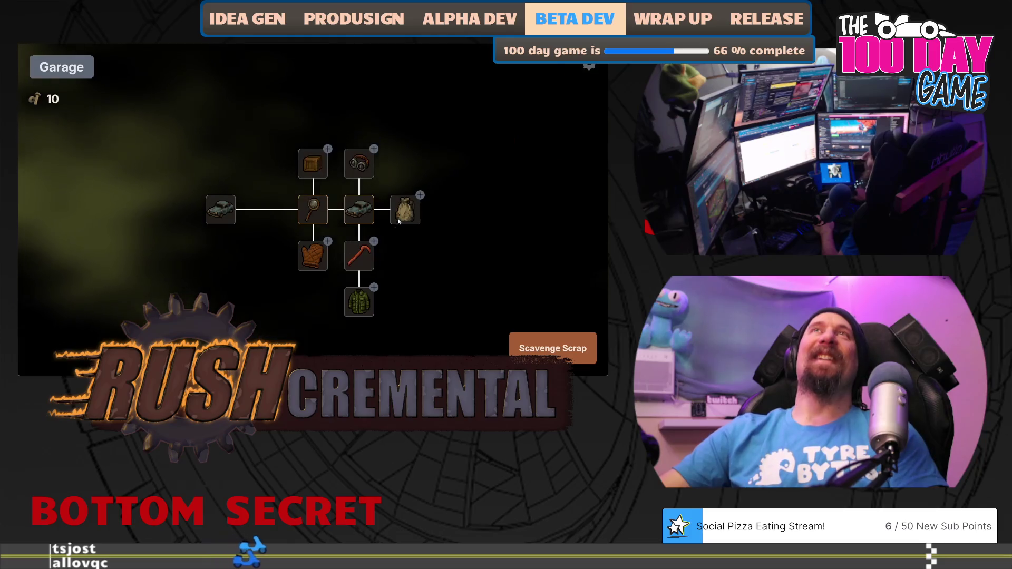
Step: Buy the Bag upgrade and scavenge the wrecked car and nearby loot
mouse_move(399, 218)
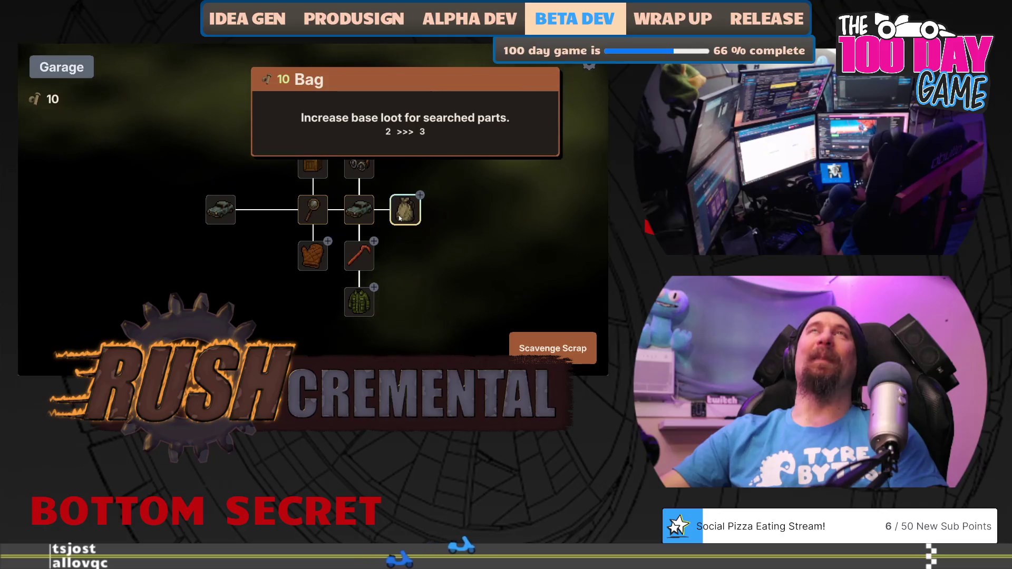
left_click(400, 217)
left_click(552, 348)
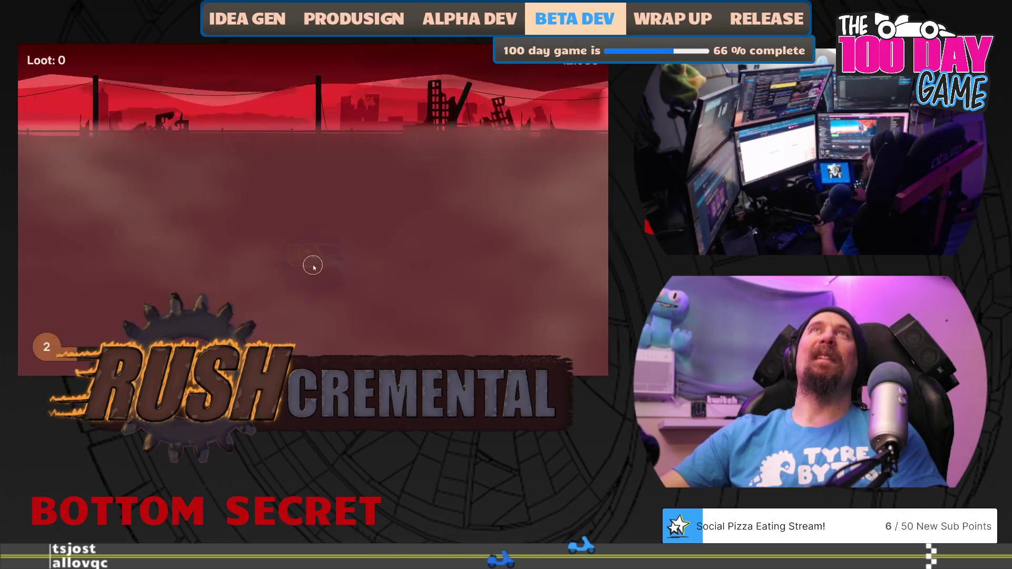
left_click(302, 257)
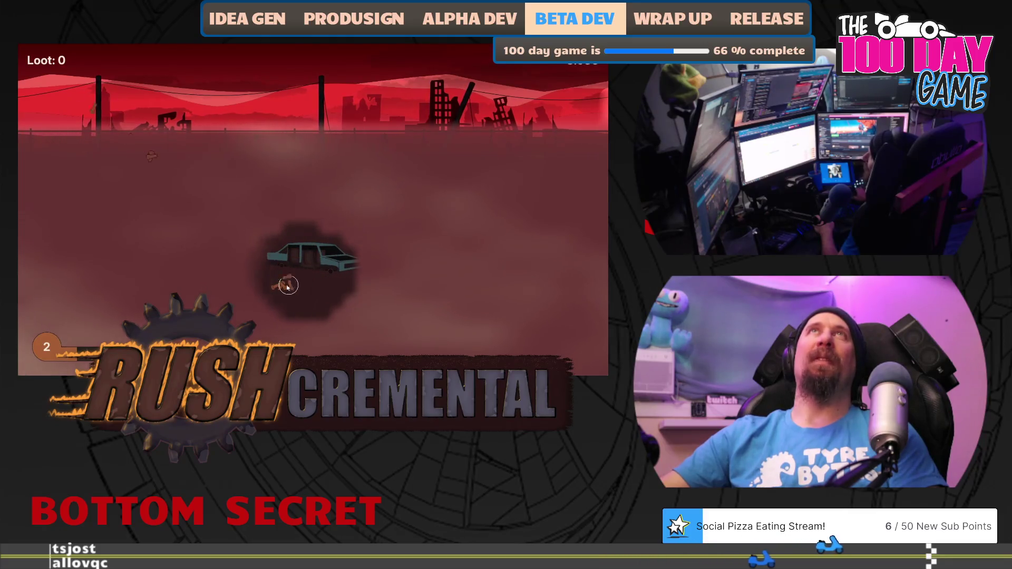
left_click(288, 285)
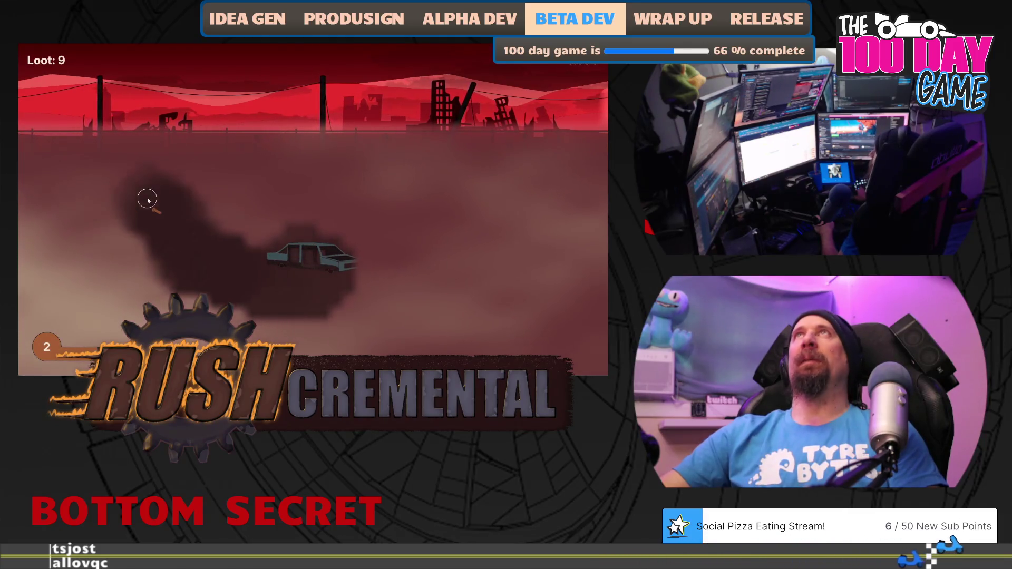
left_click(156, 212)
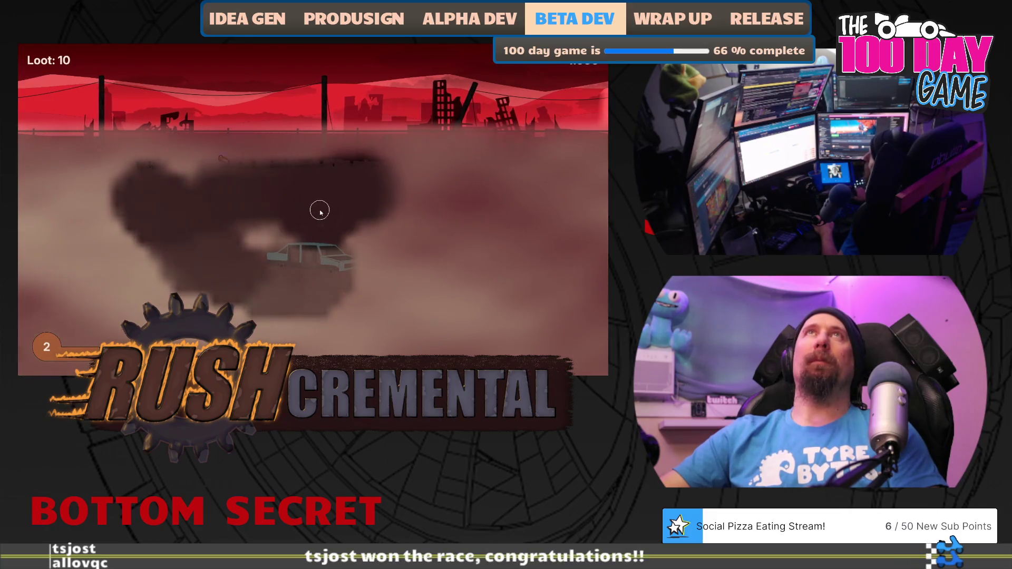
left_click(441, 192)
left_click(437, 188)
left_click(431, 184)
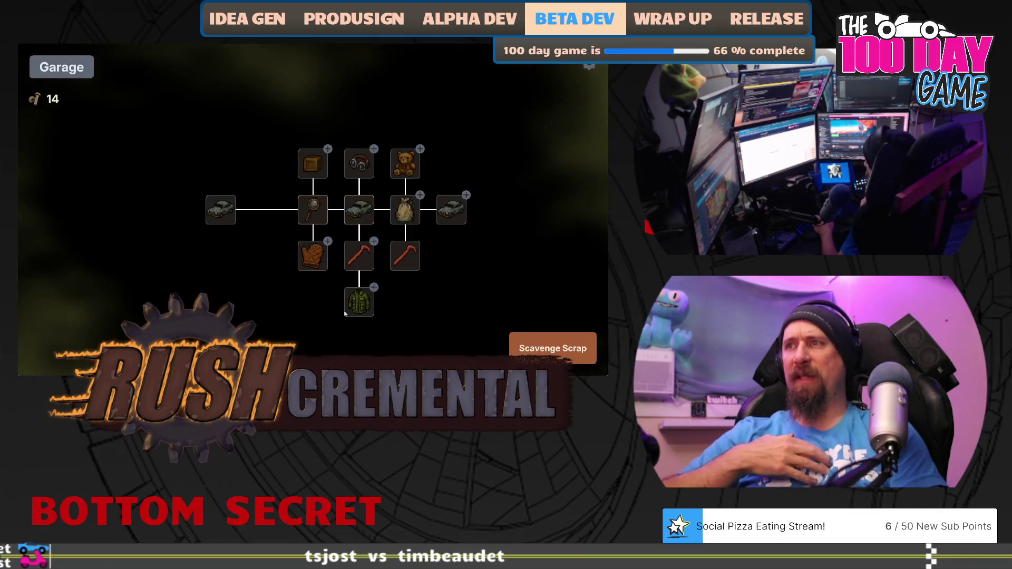
Step: Fully upgrade the Crow Bar and complete another car-searching run
left_click_drag(467, 241, 422, 245)
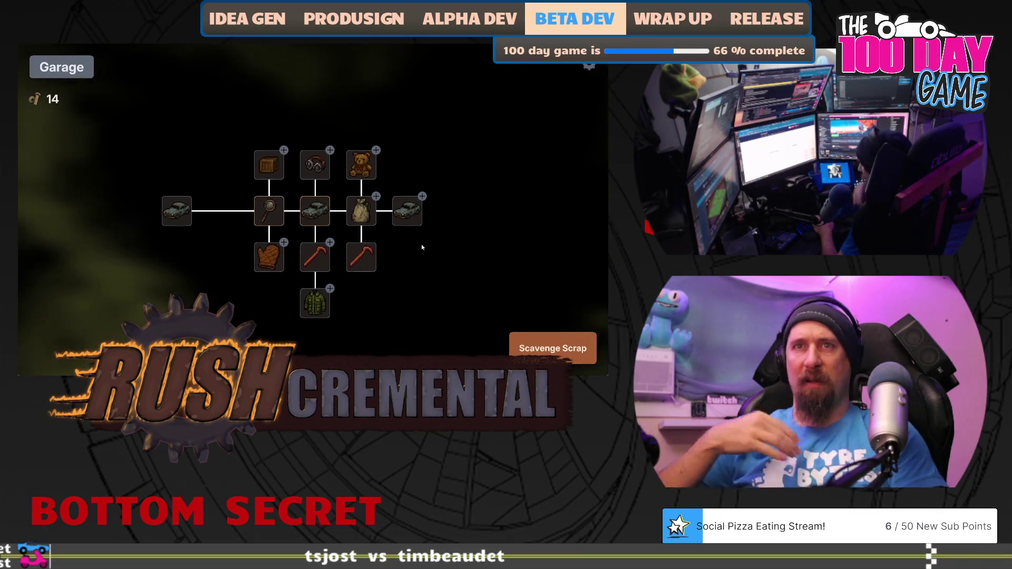
left_click(318, 259)
left_click(512, 343)
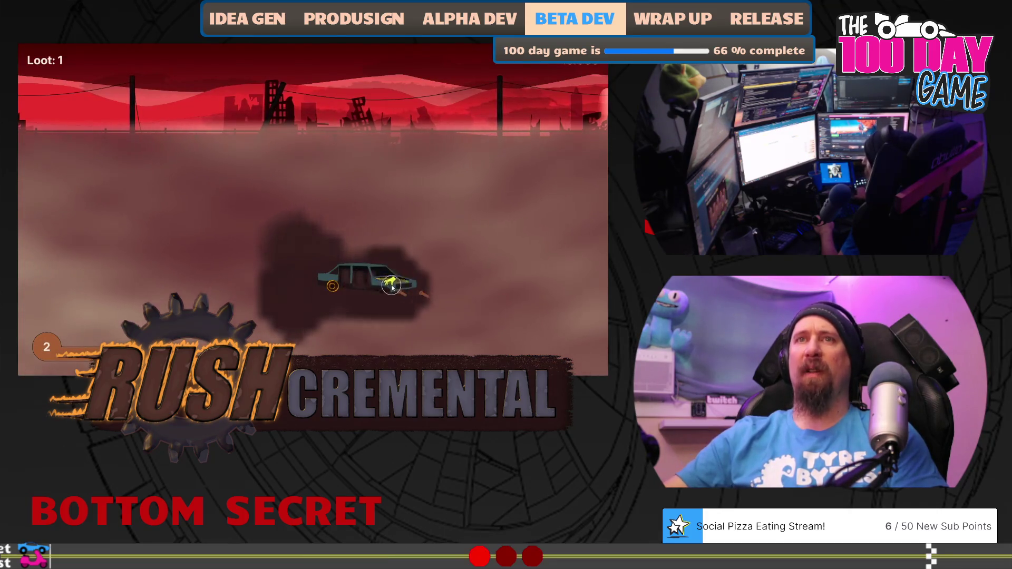
left_click(332, 286)
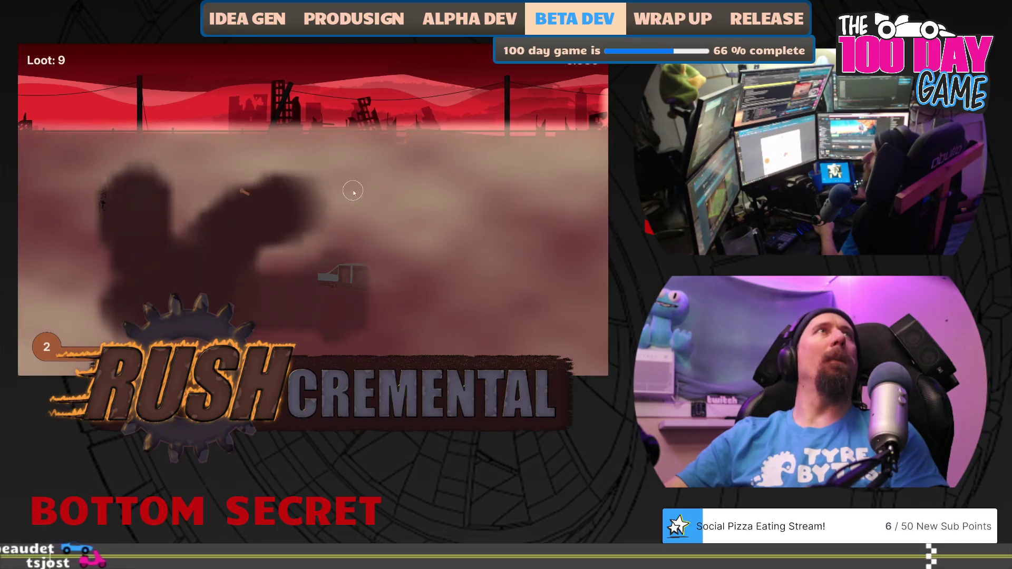
left_click(294, 341)
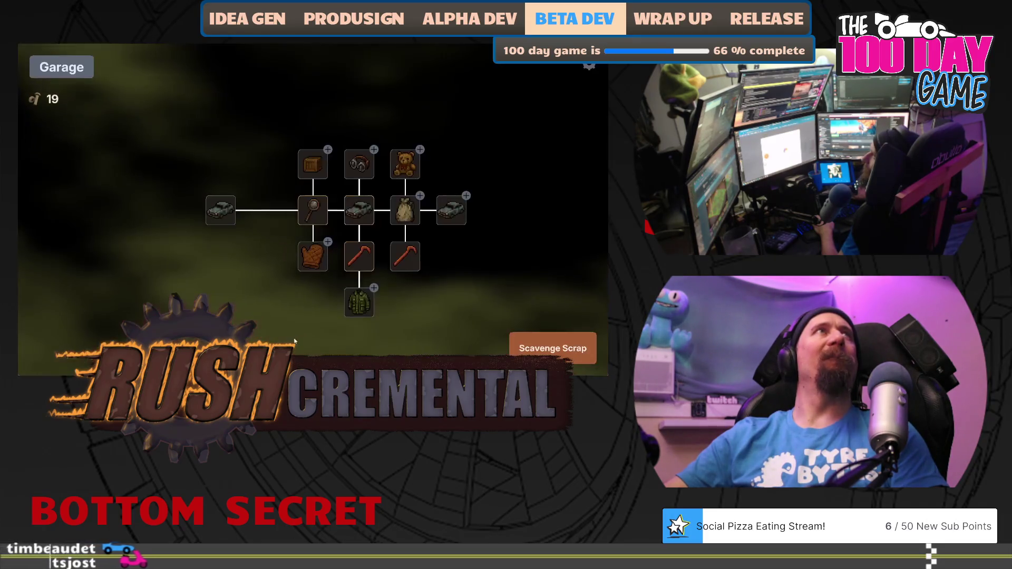
Step: Run one more scavenge, sweeping the fog for 10 loot, reaching 20 bolts
left_click_drag(417, 256, 398, 255)
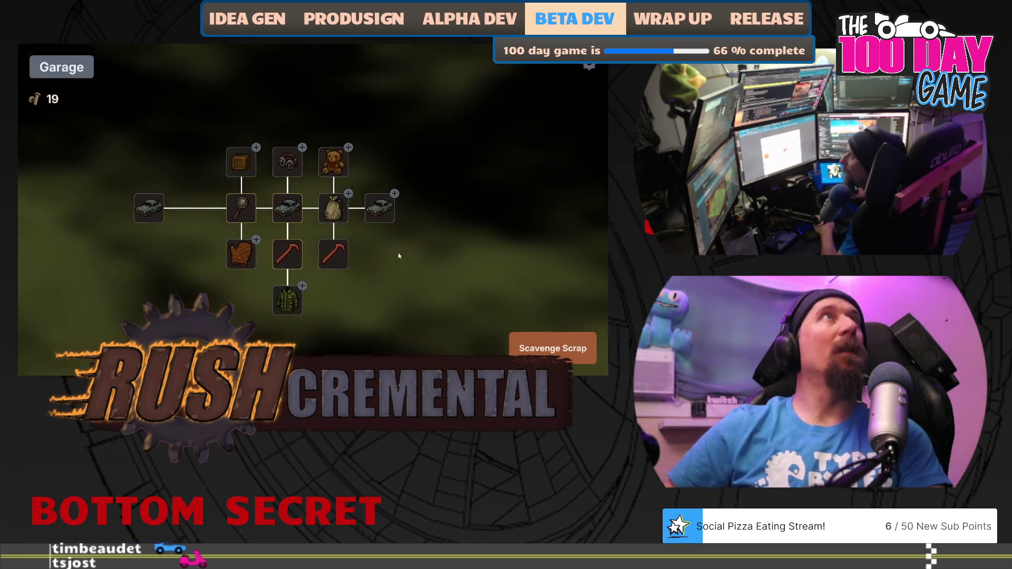
mouse_move(336, 214)
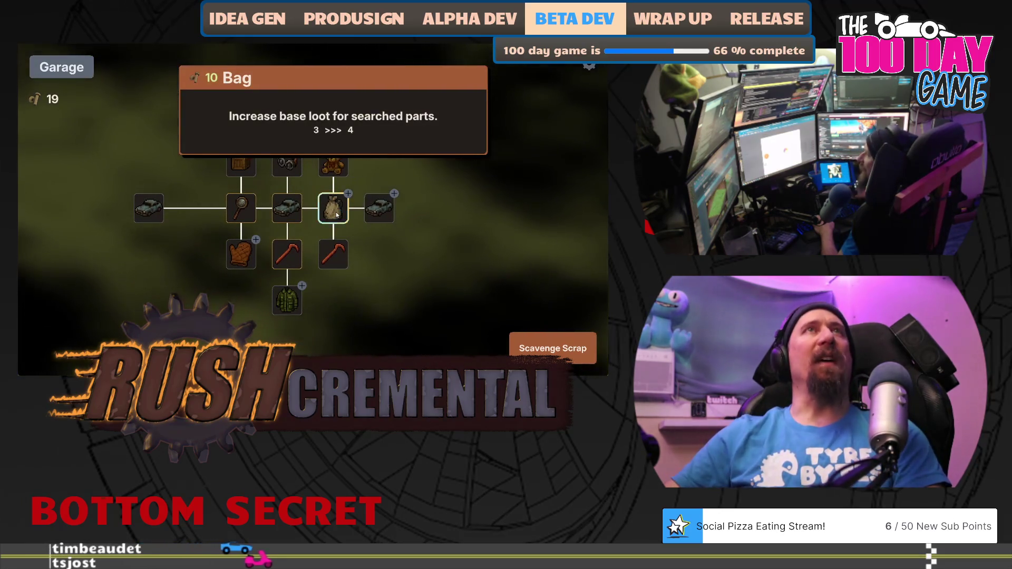
mouse_move(381, 212)
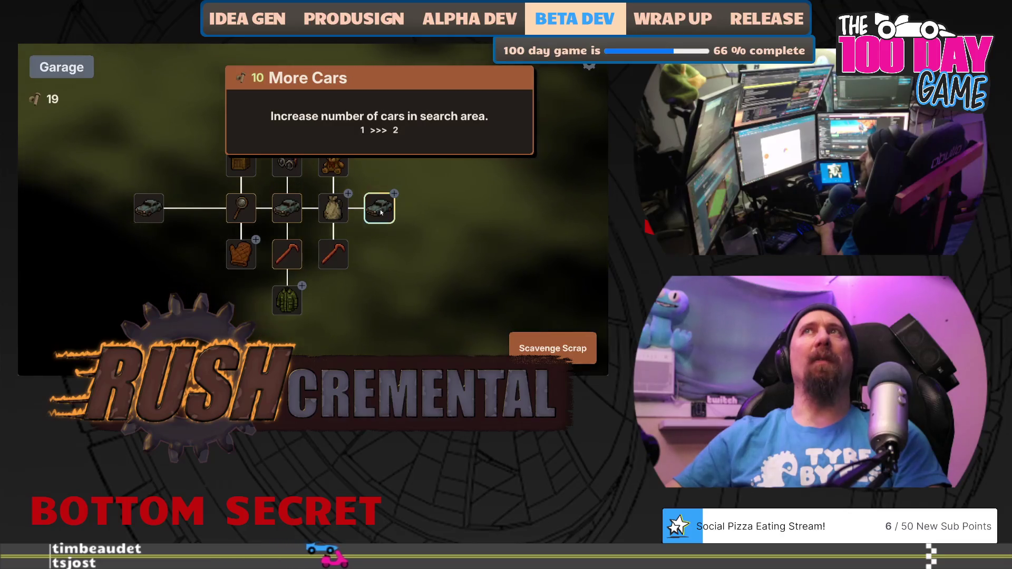
mouse_move(332, 167)
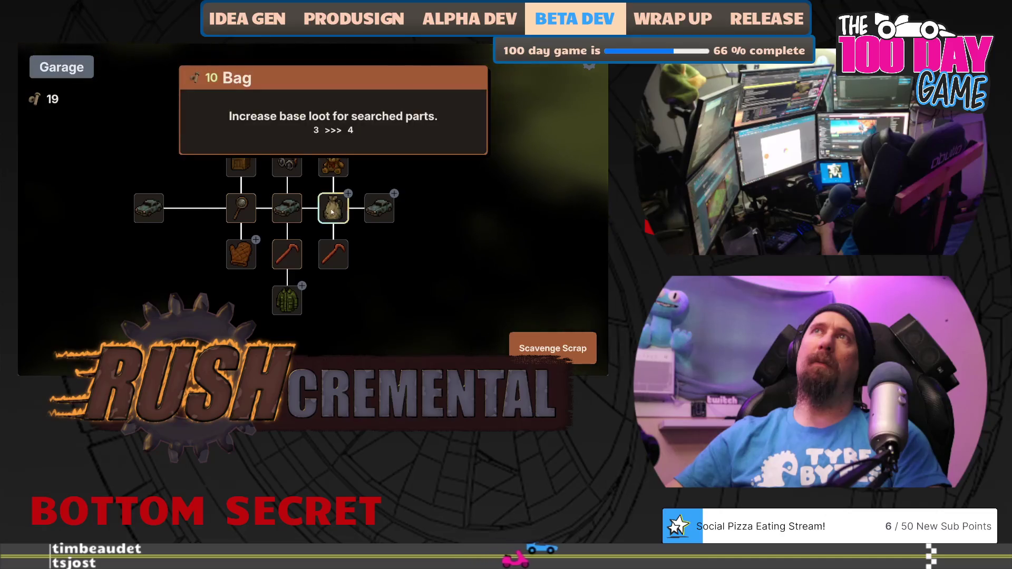
left_click(552, 348)
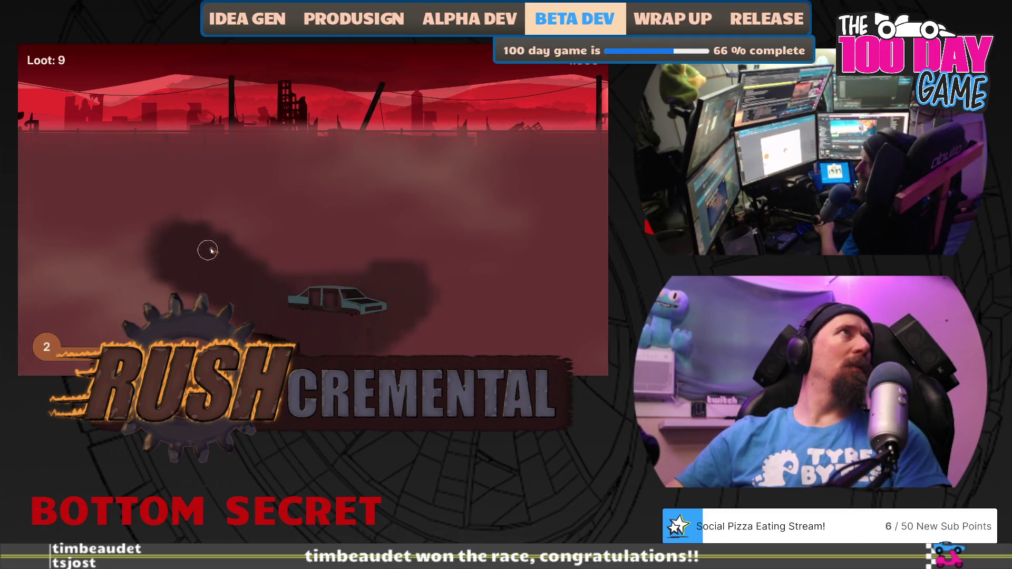
mouse_move(210, 250)
left_mouse_down()
mouse_move(135, 176)
mouse_move(419, 178)
mouse_move(386, 167)
left_mouse_up()
left_click(320, 276)
mouse_move(365, 301)
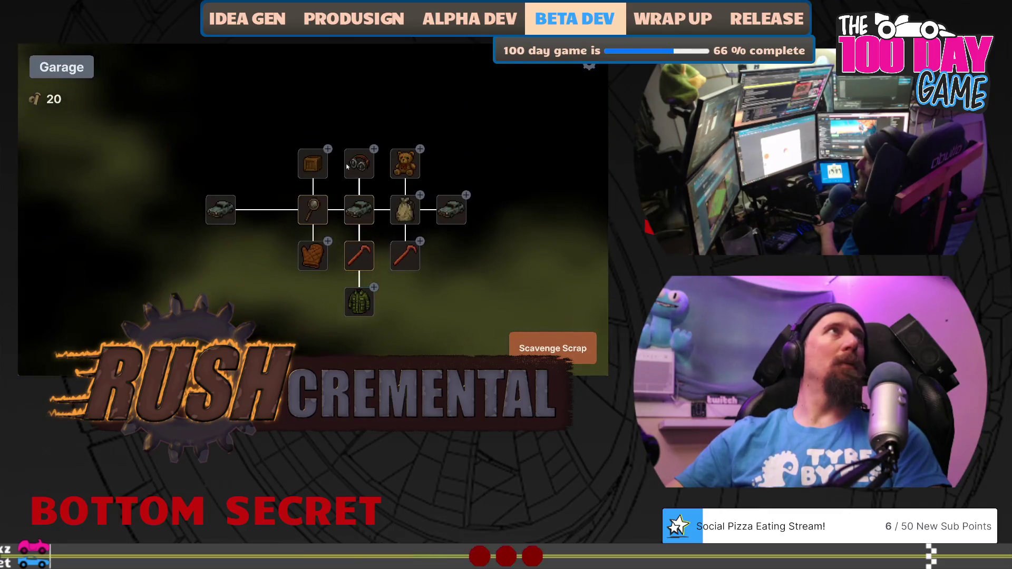
Step: Upgrade the Glasses three levels and buy the Cargo Jacket upgrade
scroll(489, 183, "up", 2)
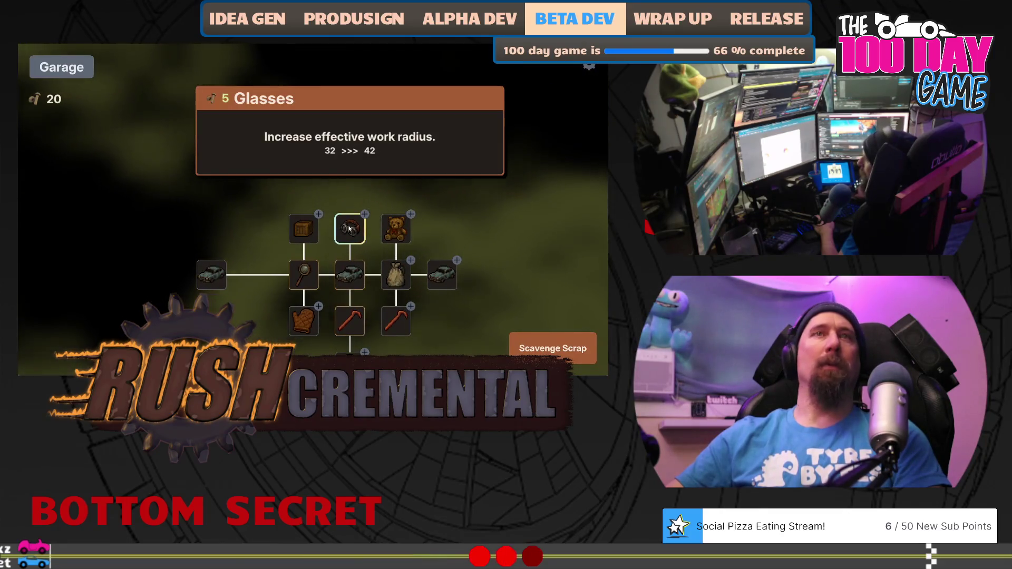
scroll(448, 186, "down", 2)
left_click(342, 177)
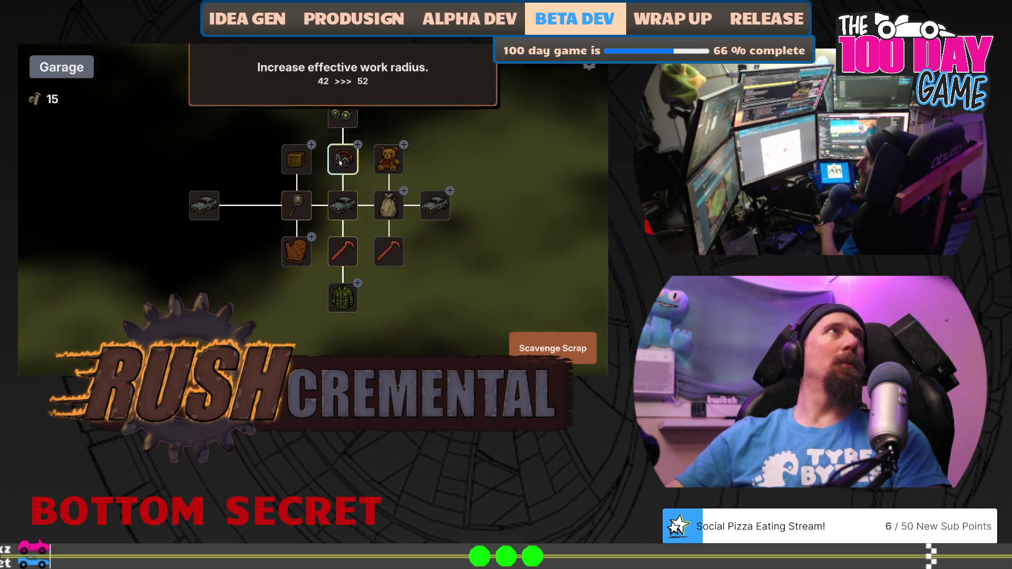
left_click(341, 177)
left_click(342, 177)
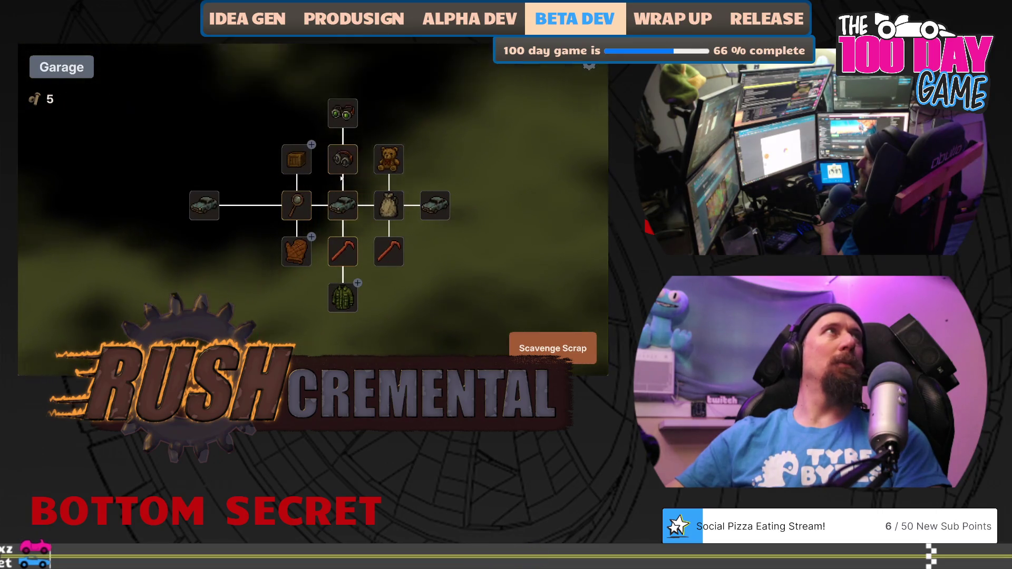
left_click(342, 297)
Step: Complete a scavenging run, searching the car for loot
left_click(548, 347)
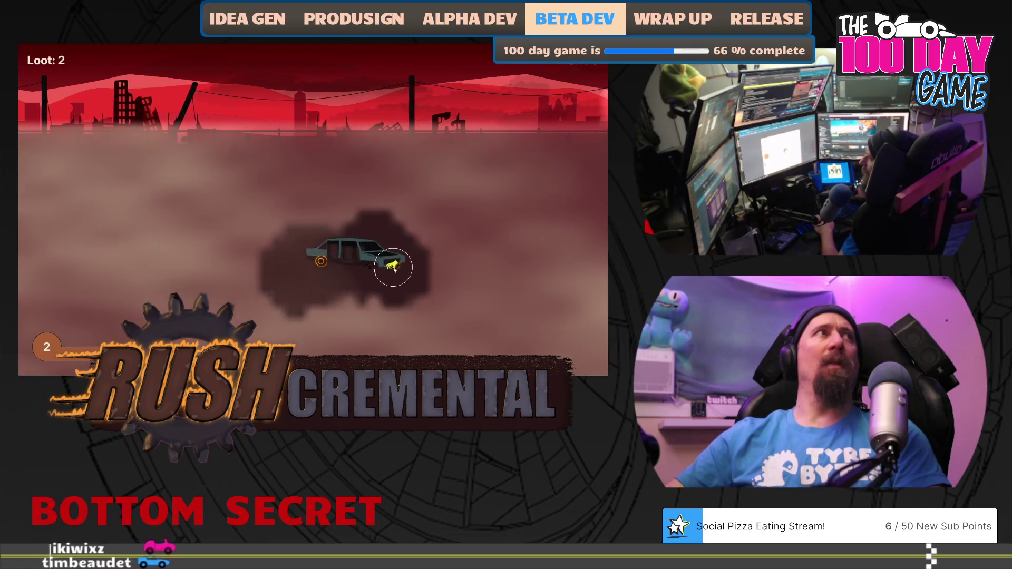
left_click(319, 261)
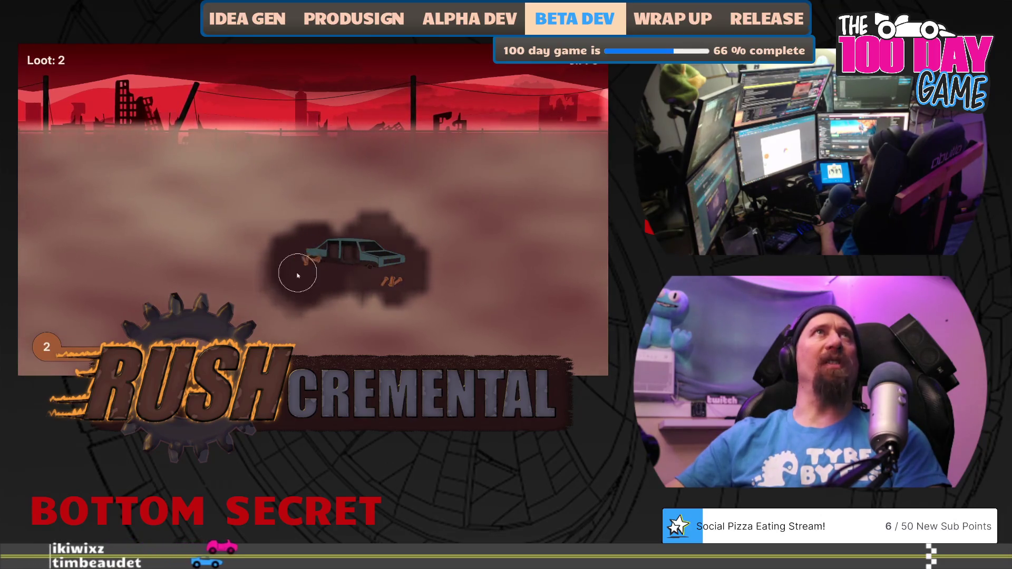
mouse_move(402, 282)
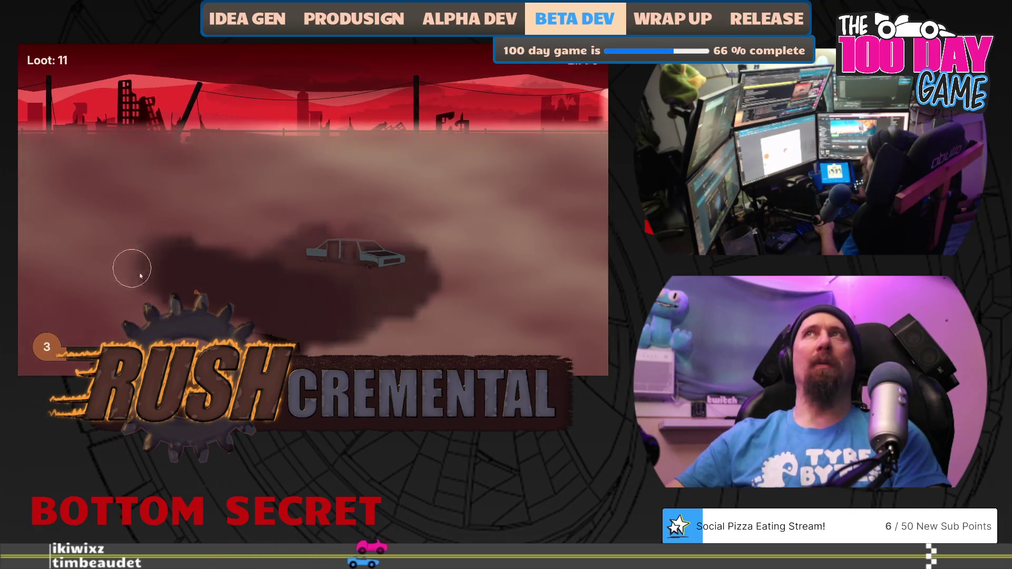
left_click(276, 347)
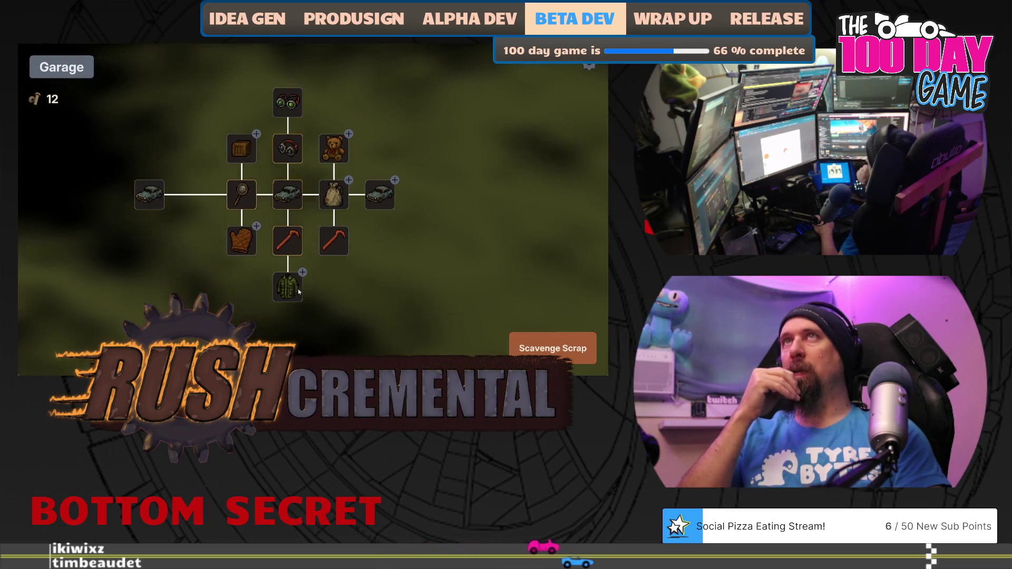
Step: Buy an upgrade, complete a 12-bolt run for +48 fame, then buy the jacket upgrade
left_click(293, 287)
left_click(544, 344)
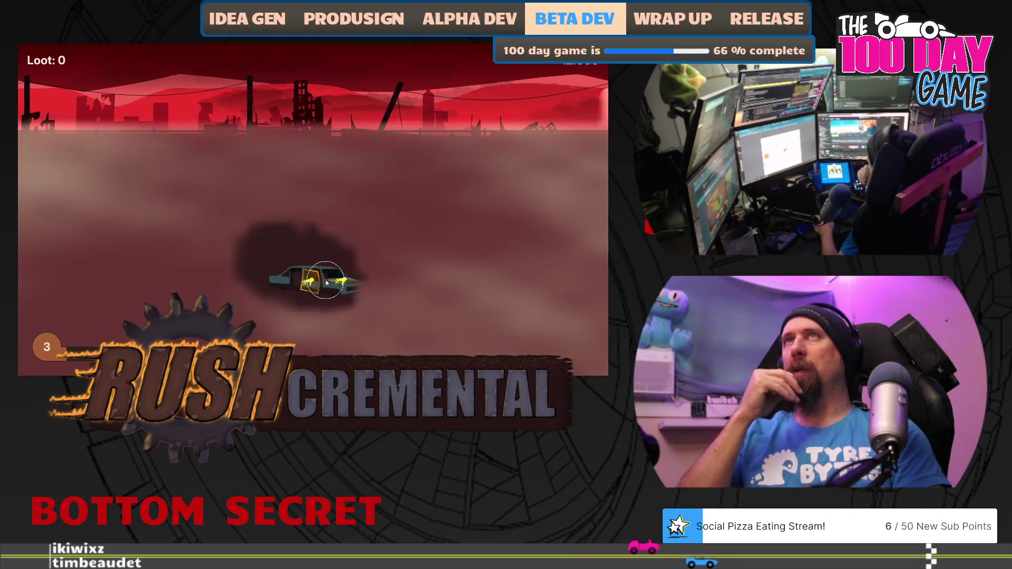
left_click(326, 283)
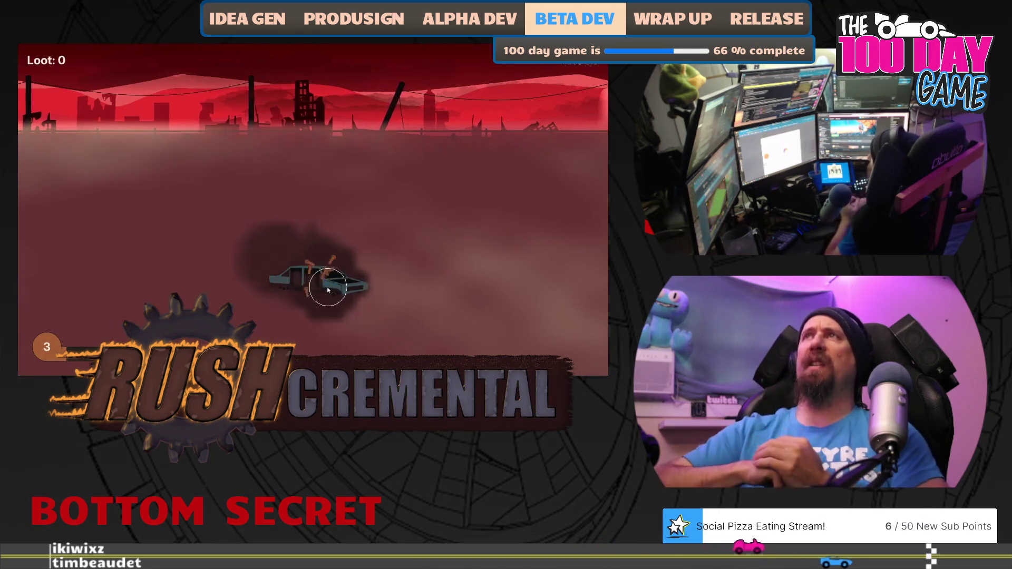
left_click(309, 306)
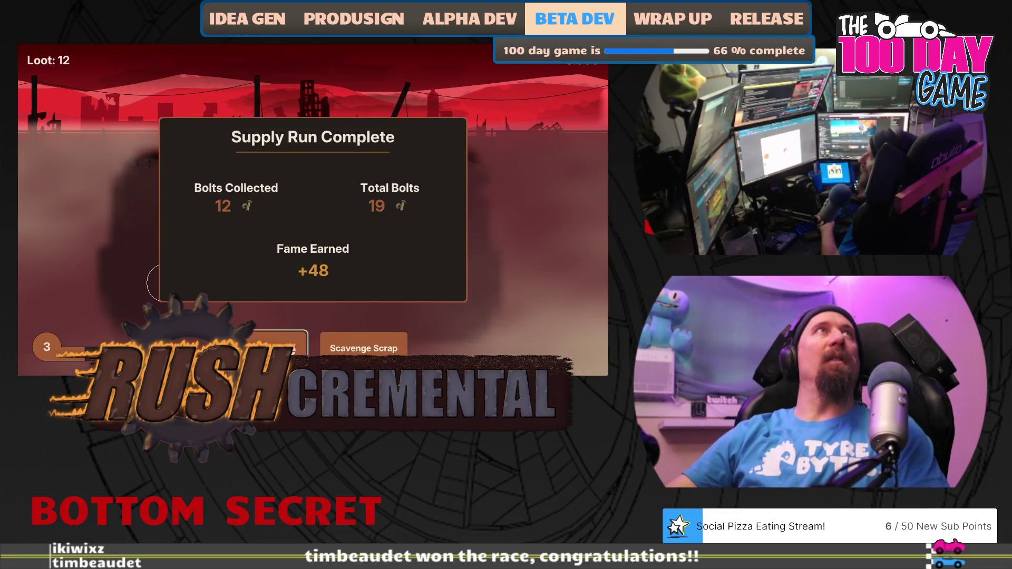
left_click(279, 345)
left_click(357, 301)
left_click_drag(424, 279, 360, 285)
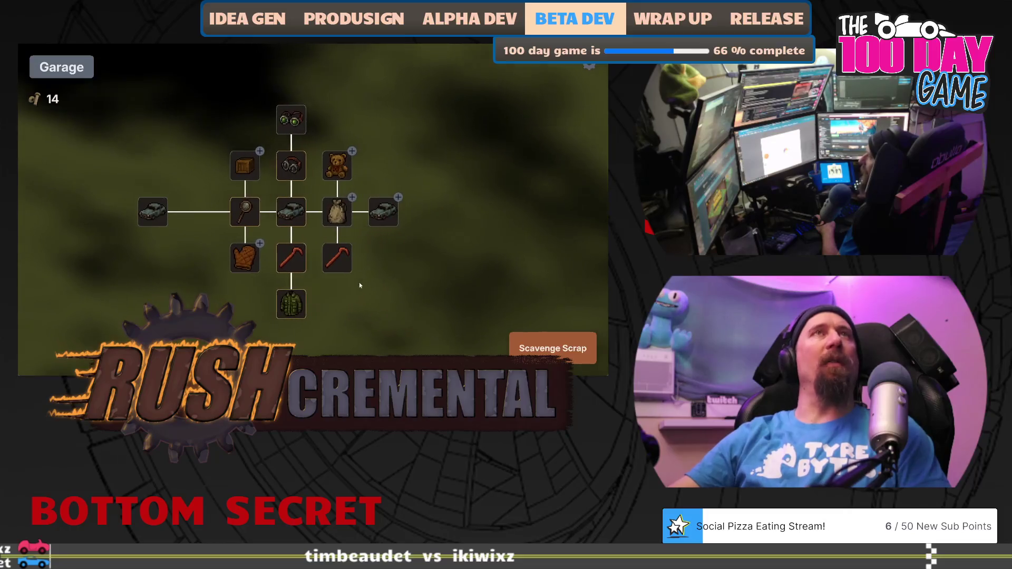
Step: Max out the Bag upgrade and search the car in another run
left_click(324, 208)
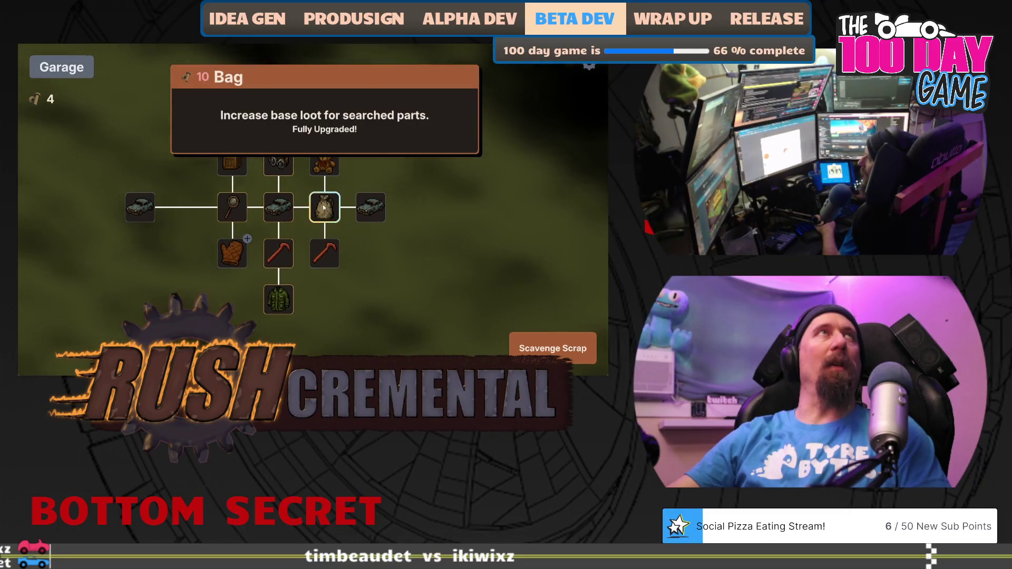
key("space")
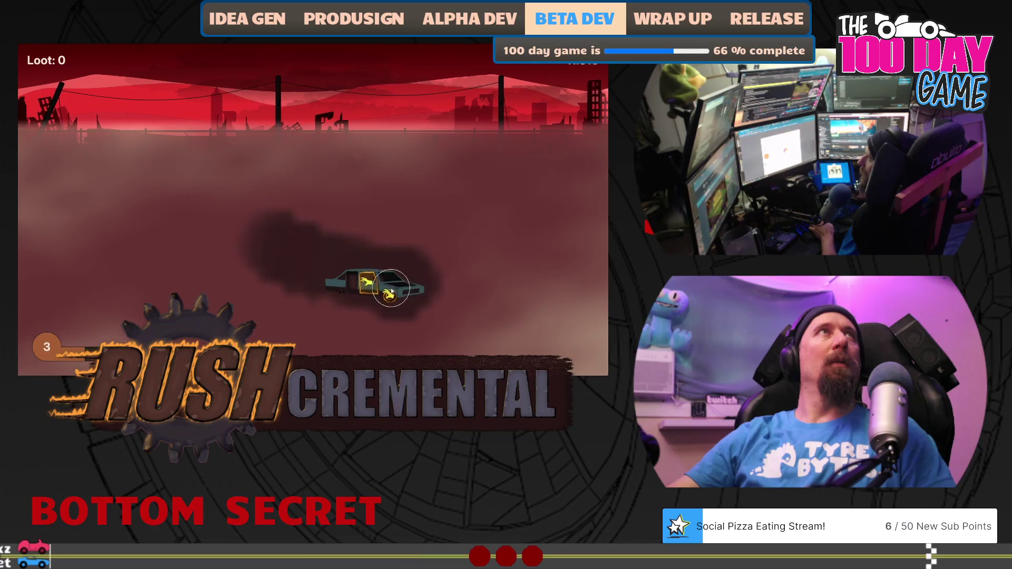
left_click(380, 294)
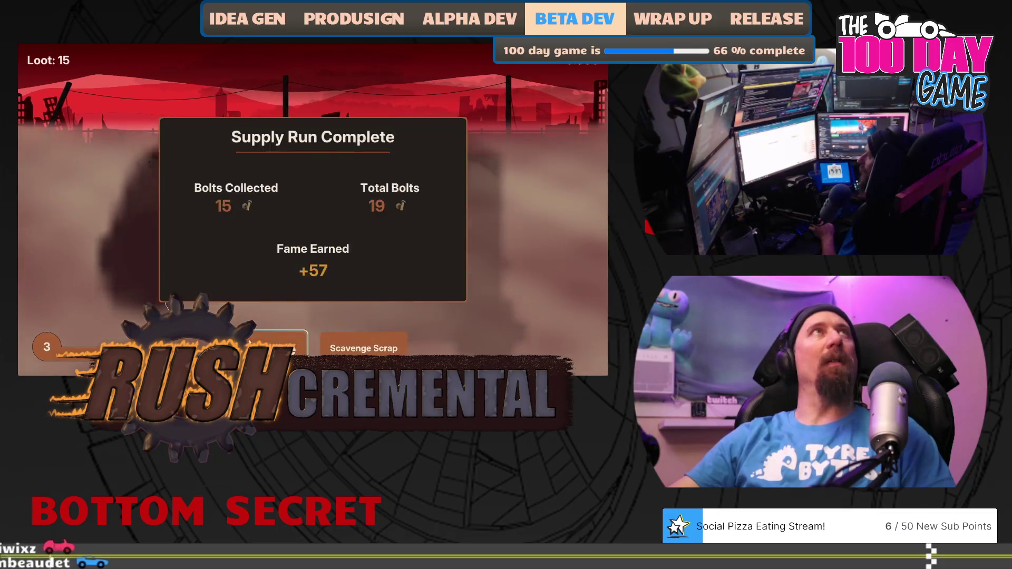
Step: Max out the Gloves and crate upgrades, then start another scavenging run
mouse_move(383, 210)
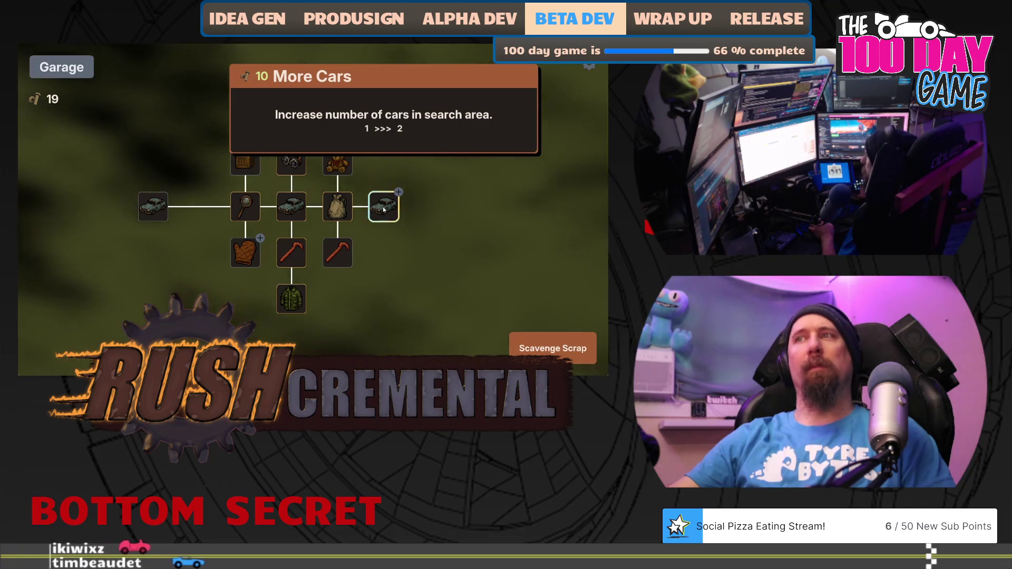
left_click(243, 257)
left_click(245, 259)
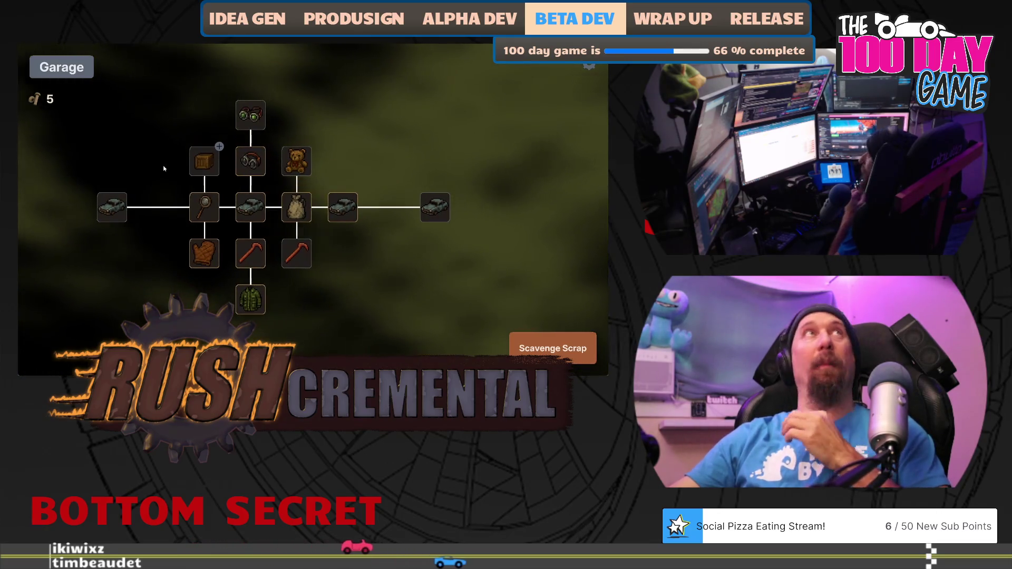
left_click(204, 160)
left_click(203, 159)
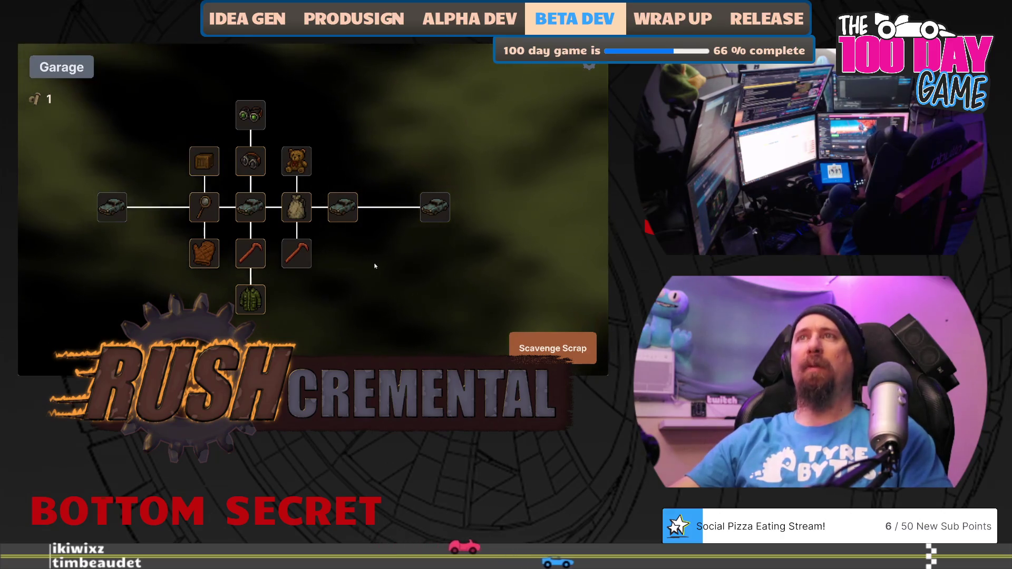
left_click(550, 347)
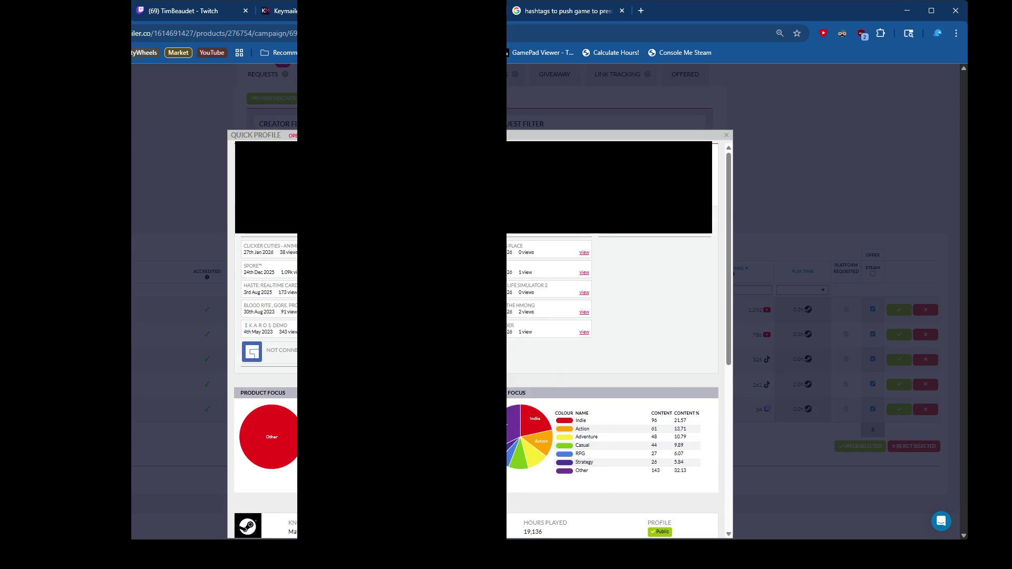
Step: Scroll the creator's quick profile to see Steam hours and the Most Played and Recently Played games
scroll(479, 337, "down", 2)
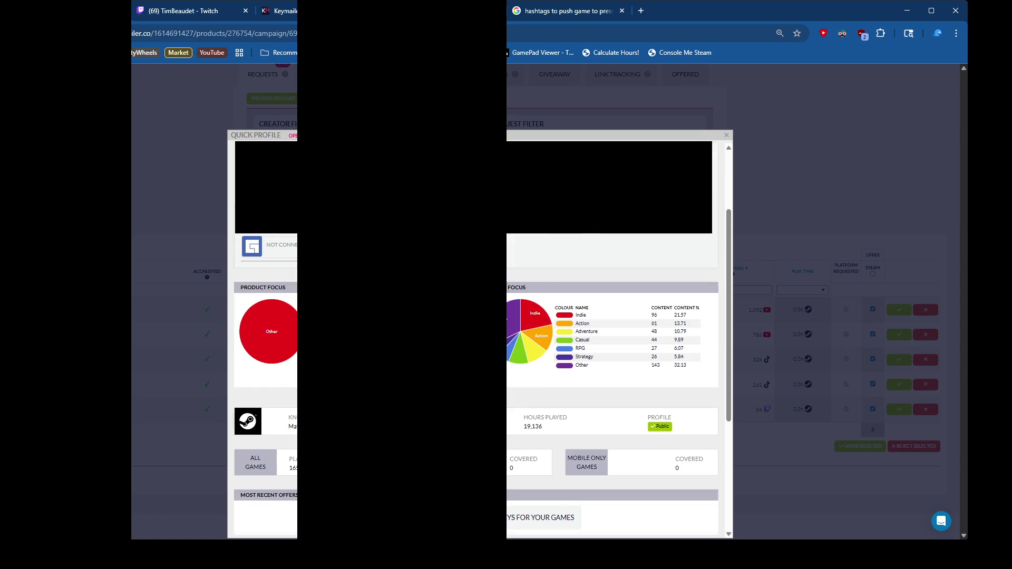
scroll(479, 337, "down", 4)
scroll(480, 337, "up", 1)
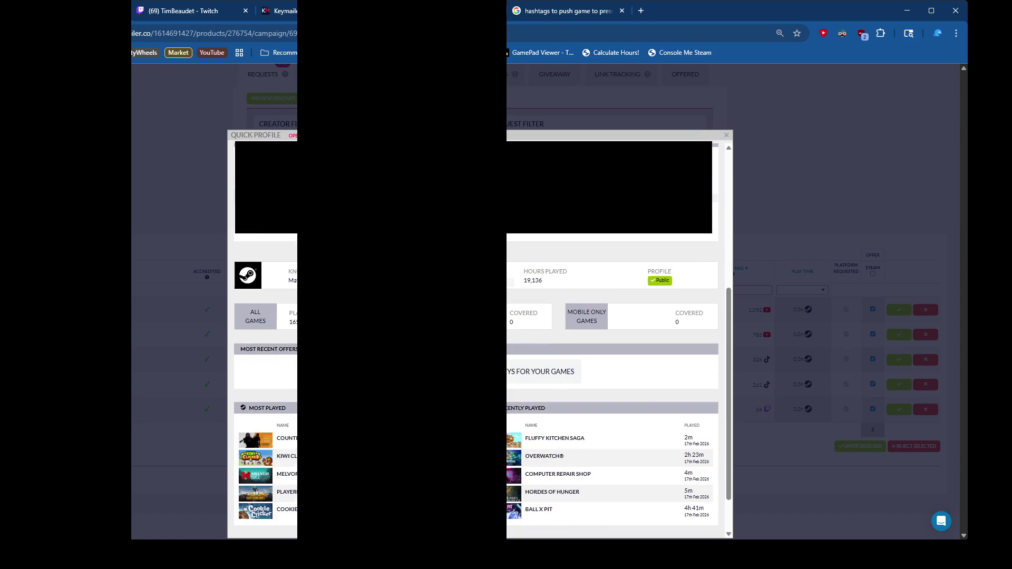
scroll(480, 337, "down", 1)
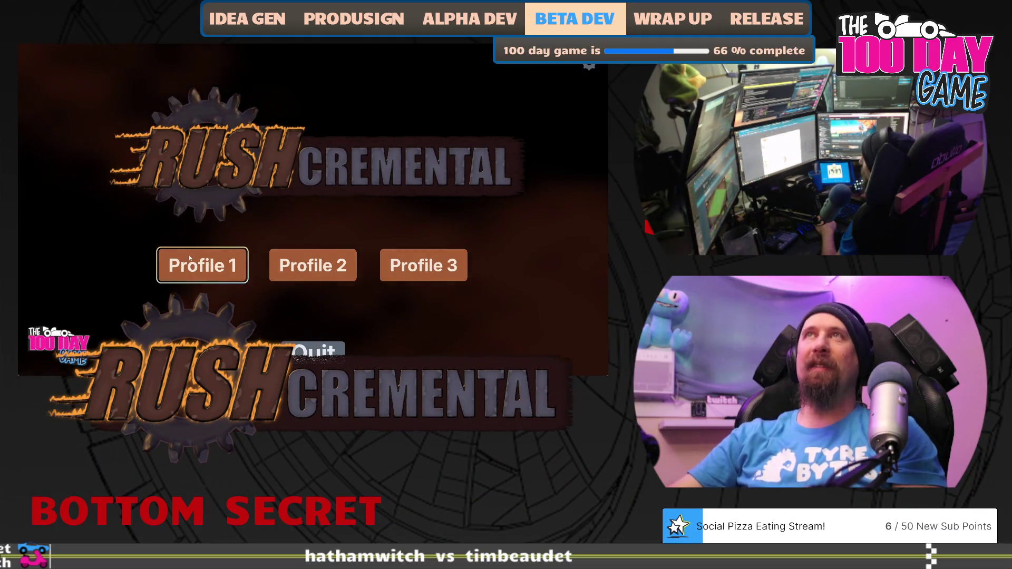
Step: Start fresh on Profile 1, dig through the fog, and fully upgrade Better Searching
left_click(201, 265)
mouse_move(279, 288)
left_mouse_down()
mouse_move(327, 291)
mouse_move(293, 244)
mouse_move(380, 217)
mouse_move(316, 208)
mouse_move(311, 230)
left_mouse_up()
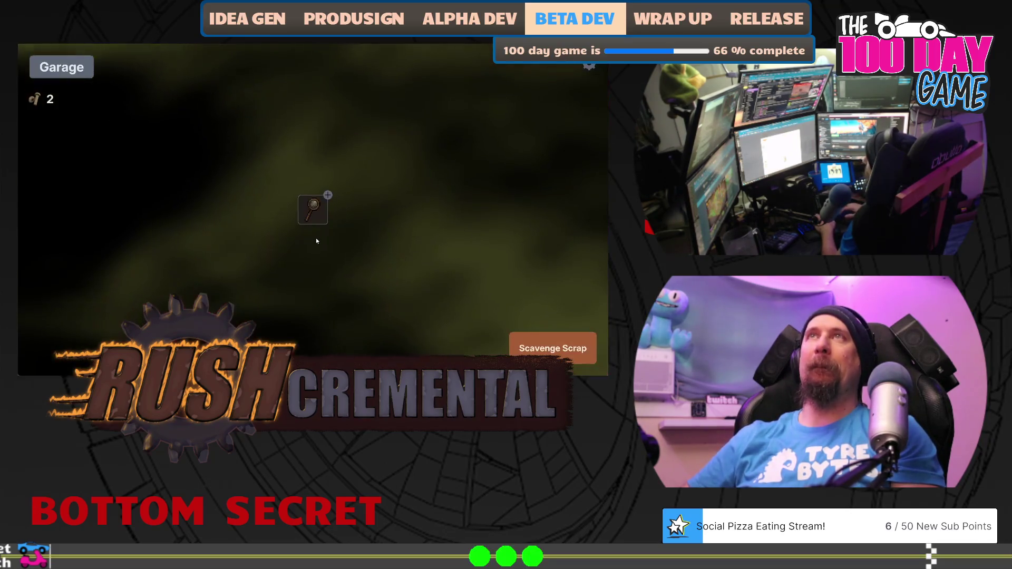
mouse_move(314, 211)
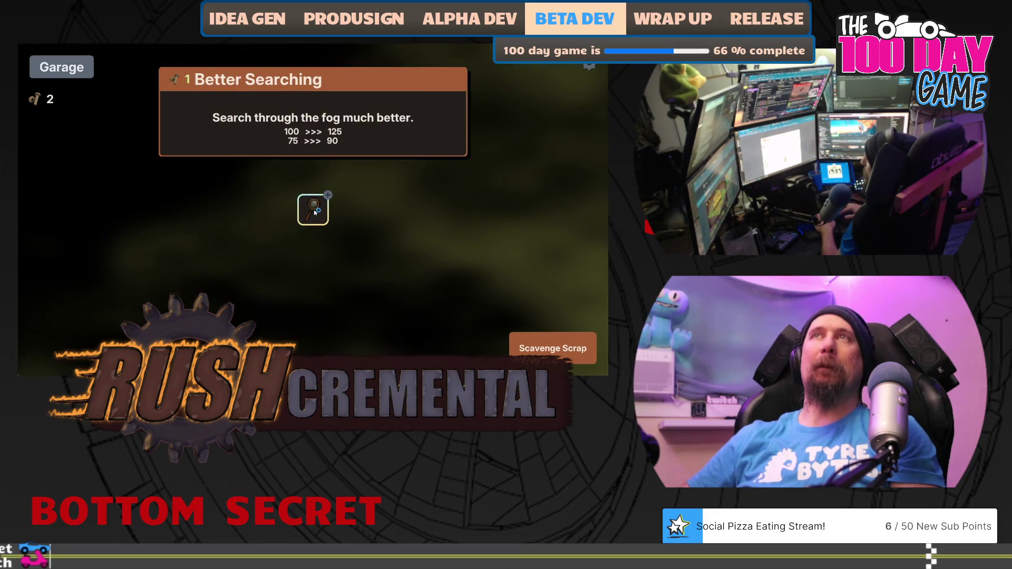
left_click(315, 212)
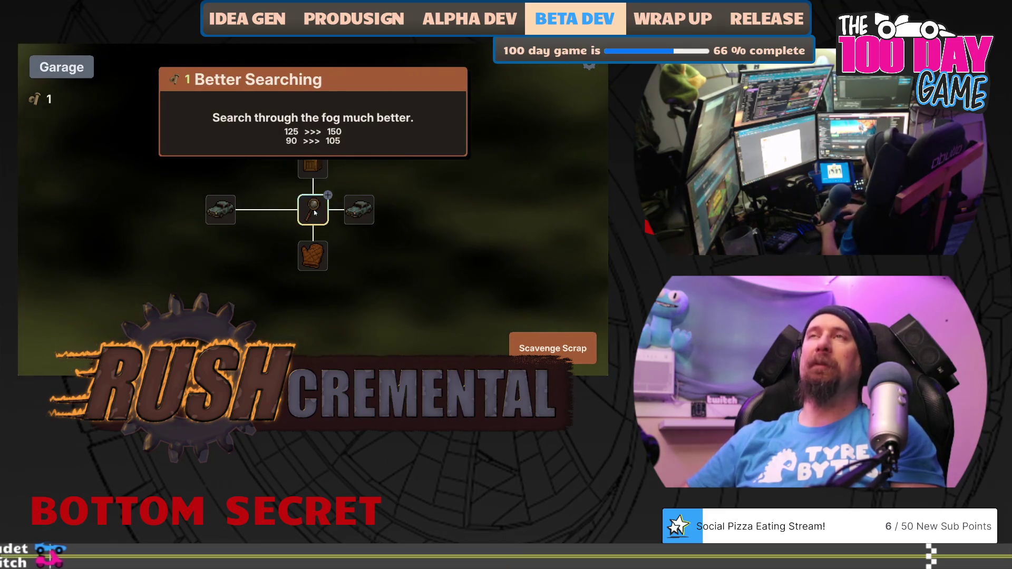
left_click(315, 212)
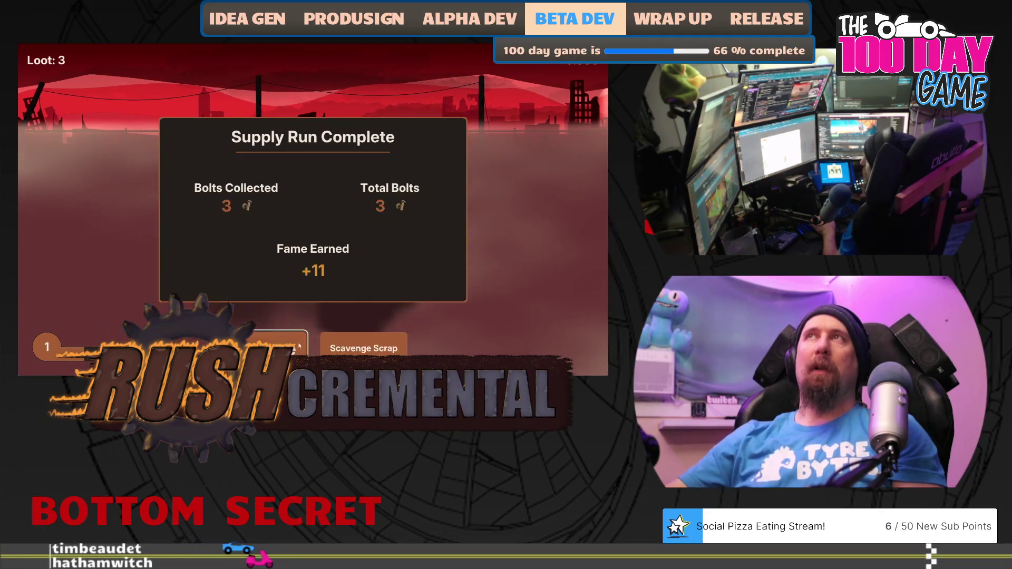
left_click(314, 213)
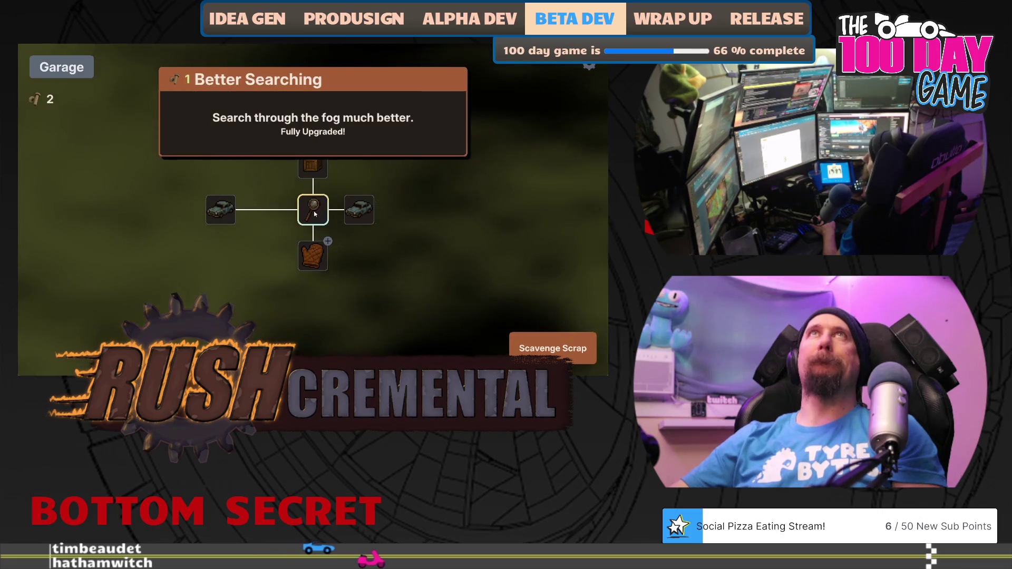
Step: Buy the world-loot crate upgrade and play another scavenging run back to the garage
mouse_move(357, 216)
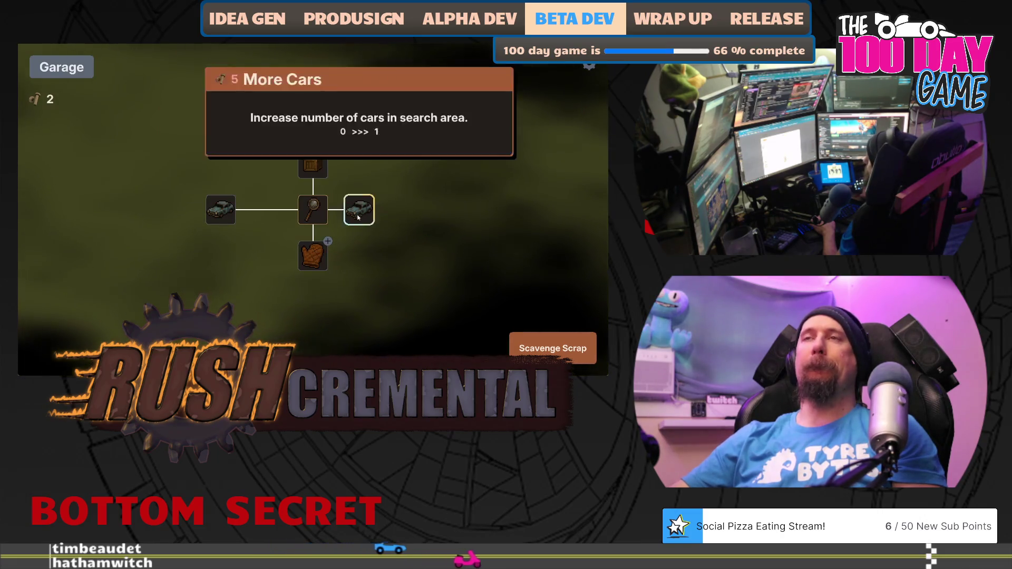
left_click(314, 167)
left_click(552, 348)
mouse_move(313, 265)
left_mouse_down()
mouse_move(286, 235)
mouse_move(408, 253)
mouse_move(318, 217)
mouse_move(335, 184)
mouse_move(440, 174)
mouse_move(447, 294)
mouse_move(336, 323)
mouse_move(274, 322)
mouse_move(169, 295)
mouse_move(158, 279)
mouse_move(161, 171)
mouse_move(141, 269)
mouse_move(139, 182)
left_mouse_up()
left_click(281, 345)
Step: Buy a glove upgrade and complete another scavenging run, returning to the garage upgrades
left_click(315, 254)
left_click(552, 348)
mouse_move(311, 264)
left_mouse_down()
mouse_move(325, 195)
mouse_move(185, 242)
mouse_move(221, 230)
mouse_move(126, 192)
mouse_move(156, 178)
mouse_move(158, 266)
mouse_move(135, 322)
mouse_move(216, 301)
mouse_move(284, 329)
mouse_move(418, 325)
mouse_move(445, 251)
mouse_move(442, 172)
mouse_move(384, 169)
mouse_move(438, 290)
mouse_move(405, 307)
mouse_move(376, 223)
left_mouse_up()
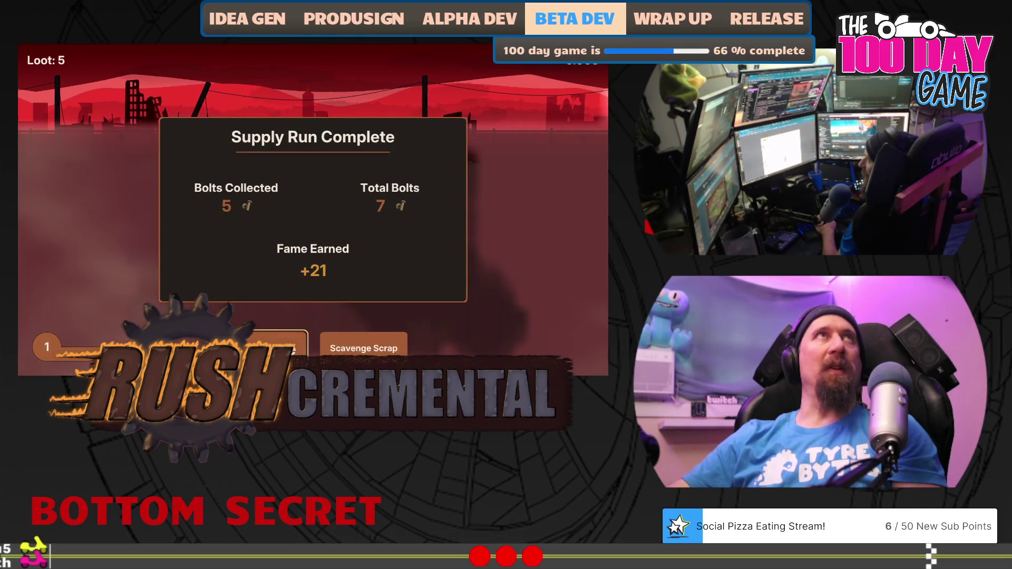
left_click(279, 347)
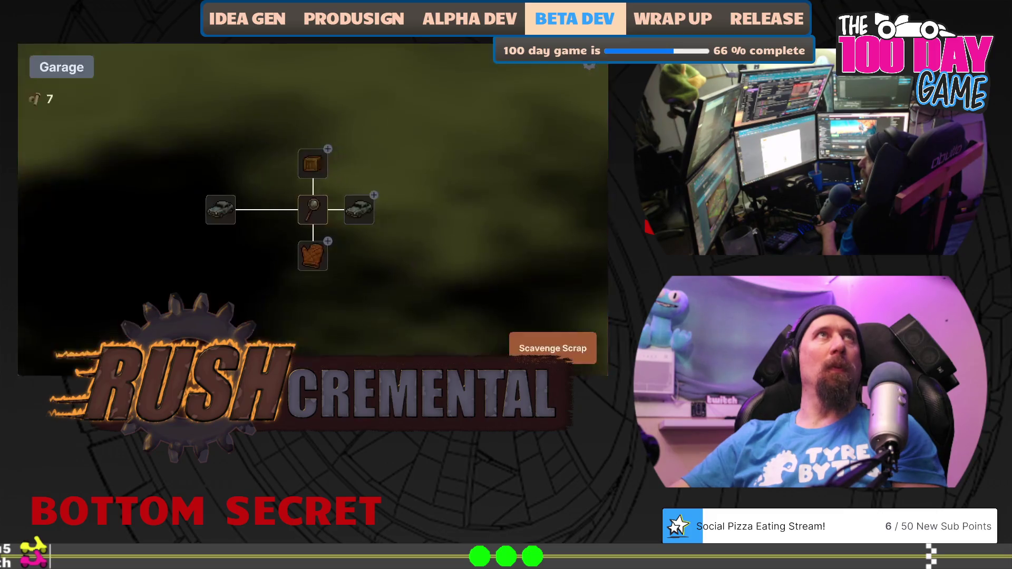
Step: Buy More Cars, start Scavenge Scrap, and clear fog until a car appears
left_click(360, 213)
left_click(548, 348)
mouse_move(174, 279)
left_mouse_down()
mouse_move(283, 208)
mouse_move(337, 219)
mouse_move(334, 233)
mouse_move(197, 264)
mouse_move(157, 304)
mouse_move(129, 269)
mouse_move(149, 228)
mouse_move(138, 170)
mouse_move(446, 183)
left_mouse_up()
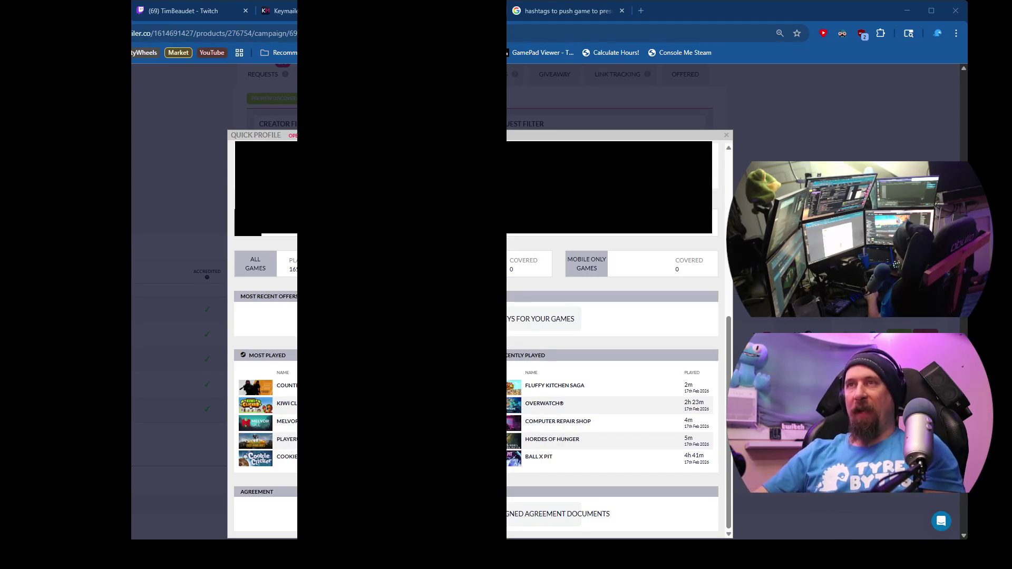
Step: Close the current quick profile and open another requesting creator's quick profile
key("Escape")
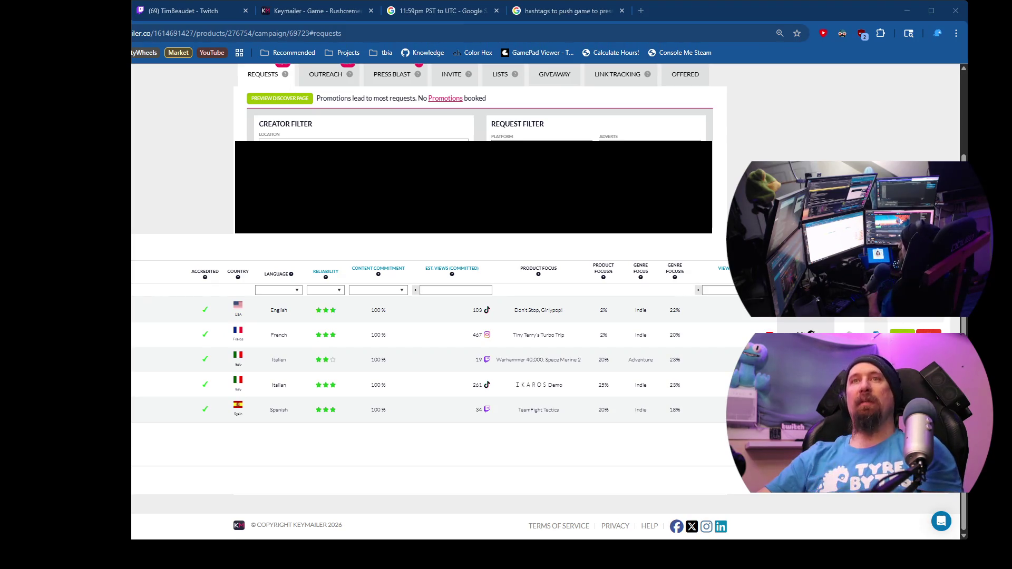
scroll(474, 316, "up", 1)
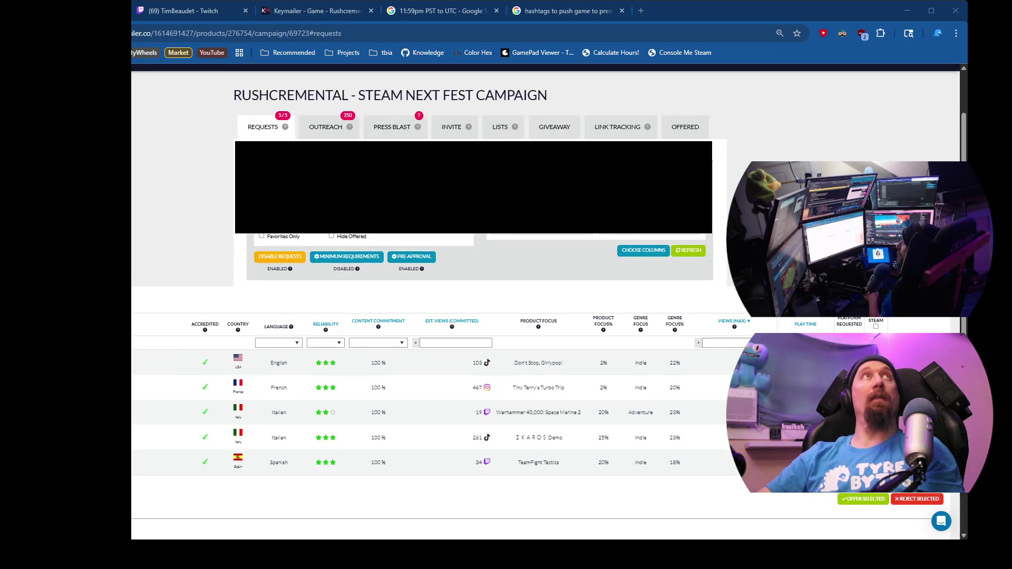
left_click(312, 276)
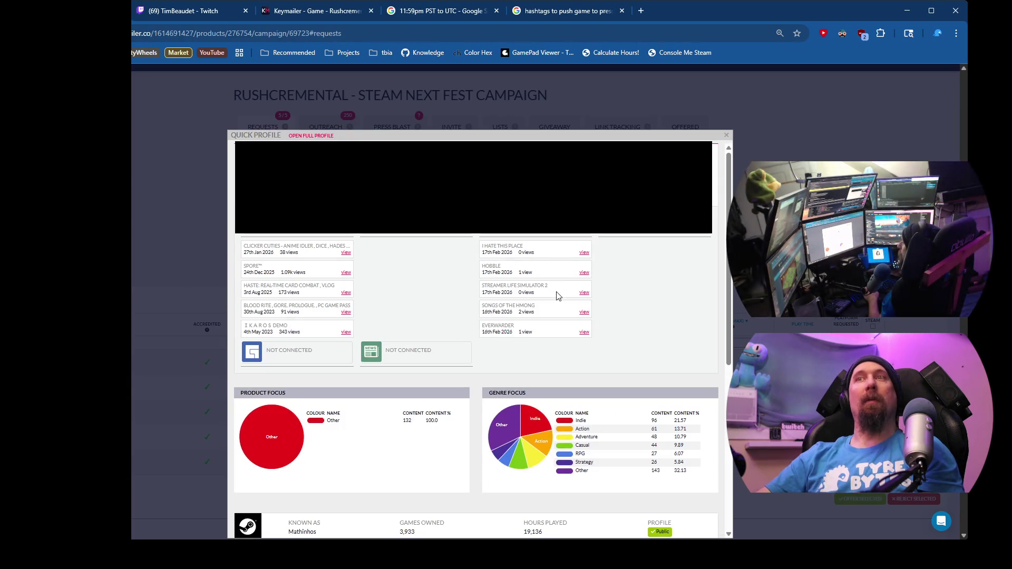
Step: Scroll through that creator's profile, then close it to return to the requests table
scroll(556, 293, "down", 5)
scroll(551, 290, "up", 1)
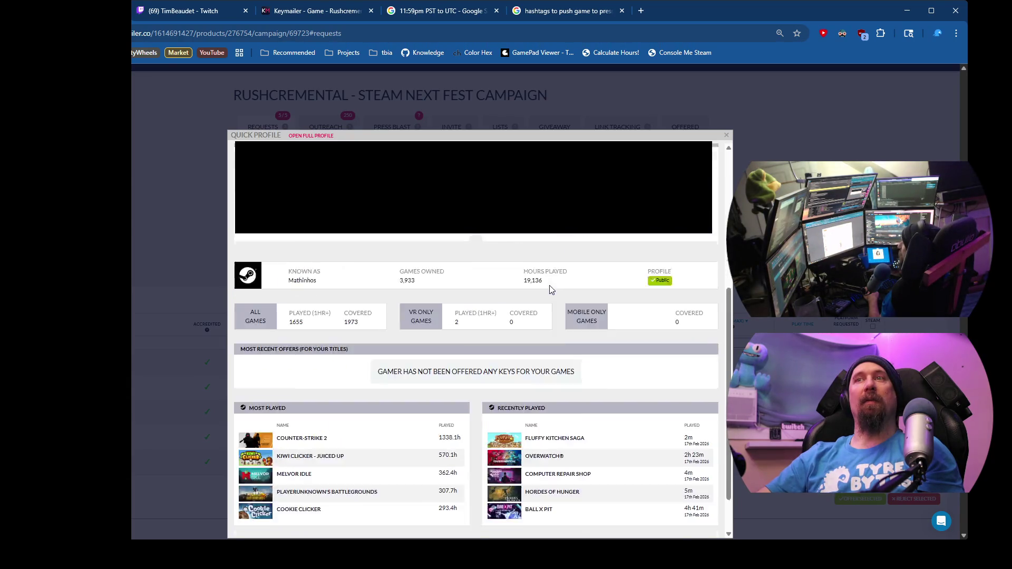
scroll(551, 290, "up", 4)
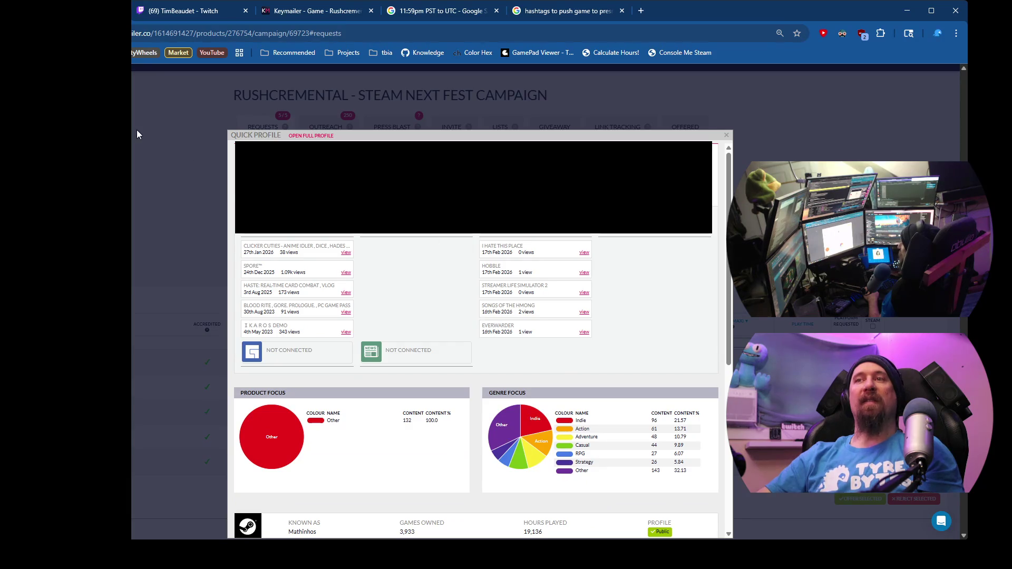
left_click(146, 142)
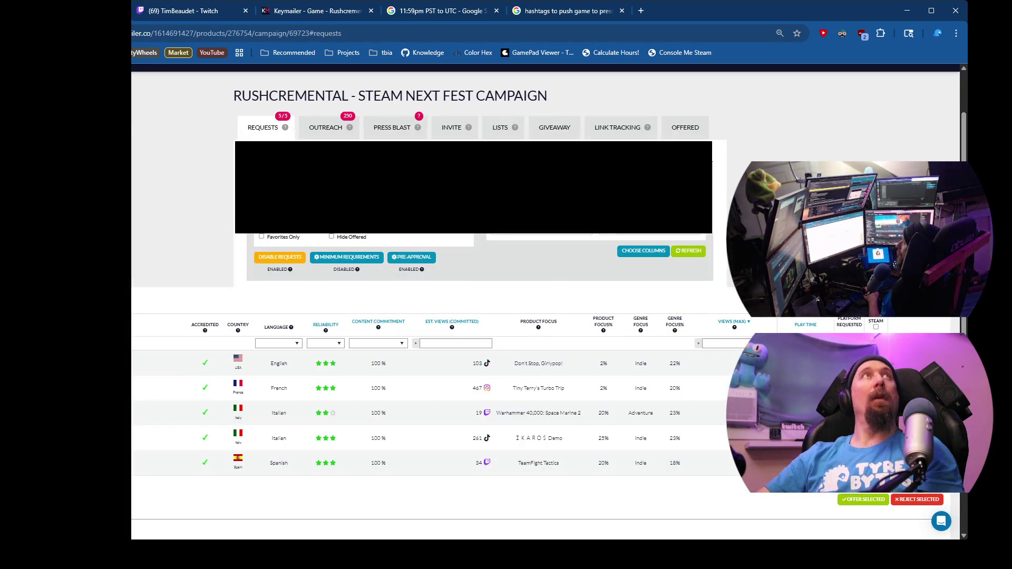
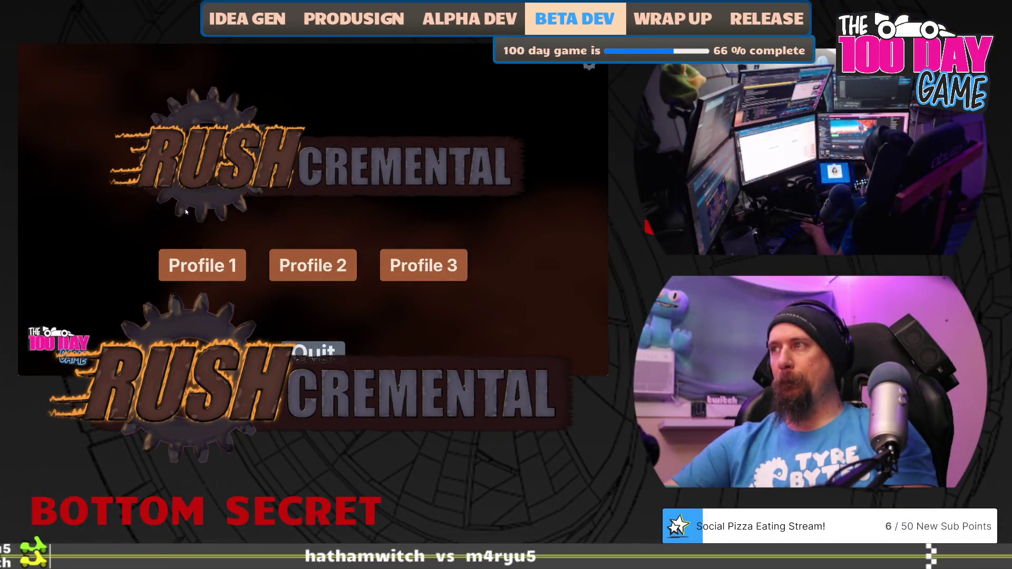
Step: Load save profile 2, buy Better Searching twice, and sweep the fog on a scavenging run
left_click(311, 264)
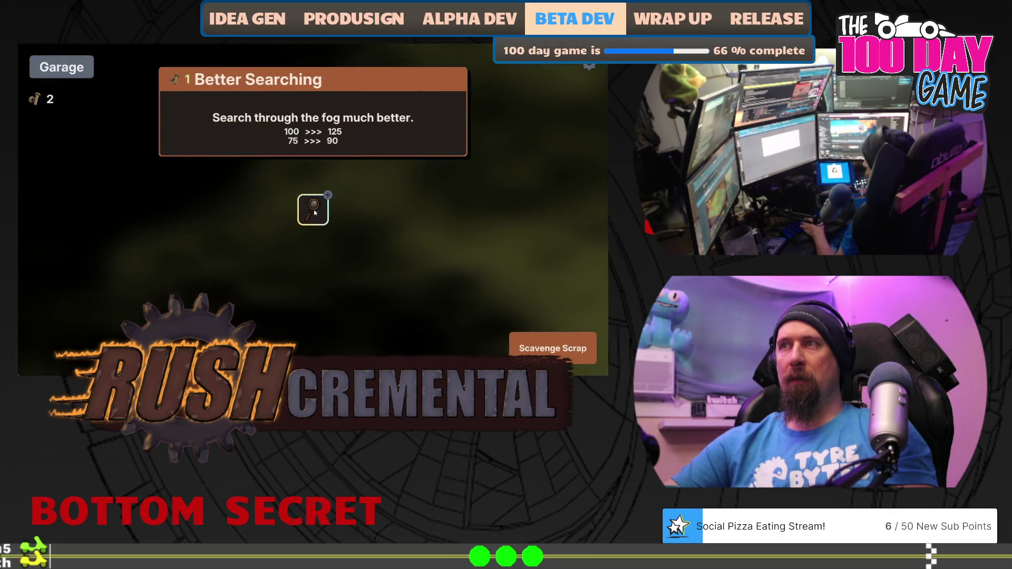
left_click(315, 213)
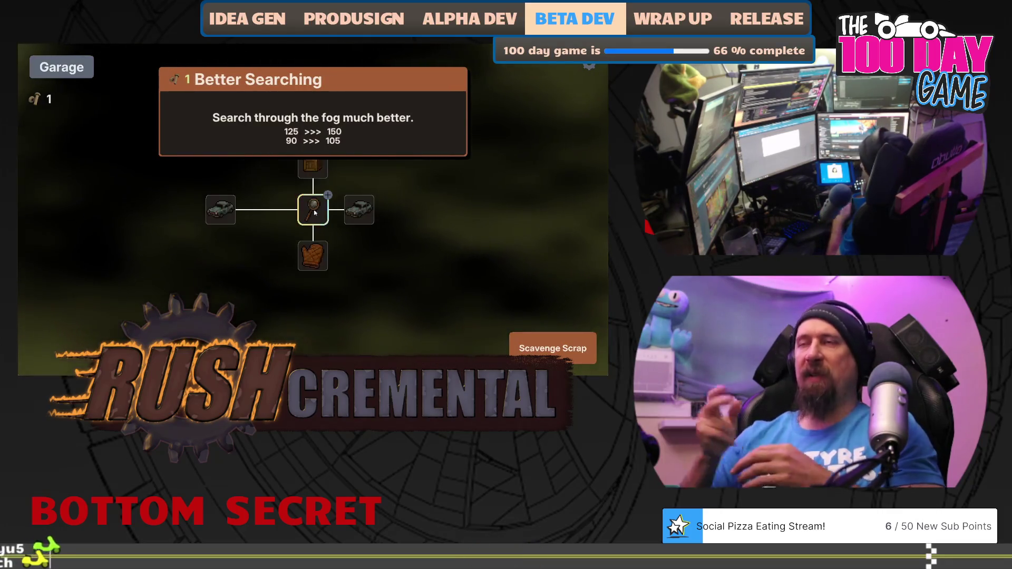
left_click(315, 213)
left_click(545, 334)
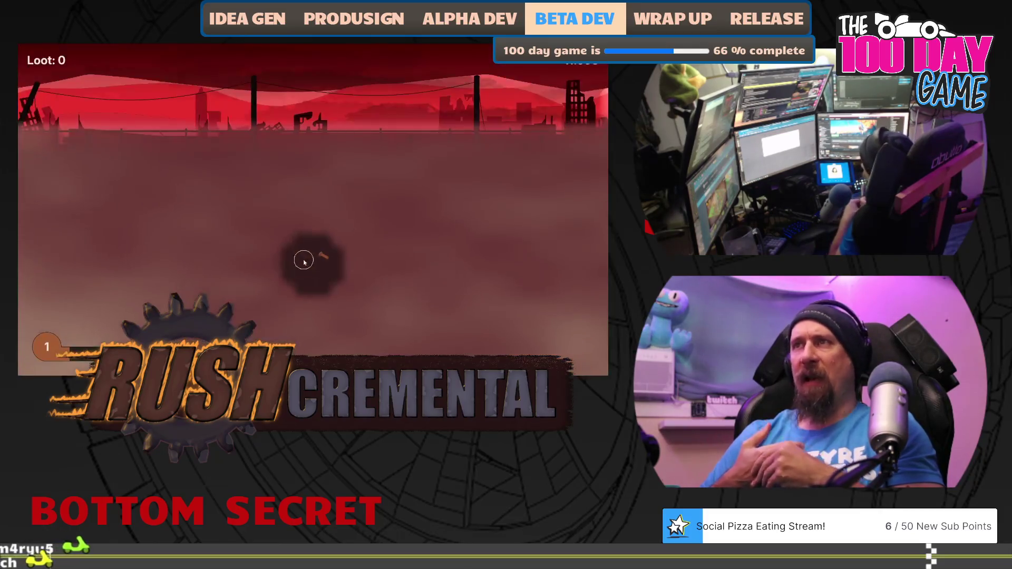
mouse_move(316, 256)
left_mouse_down()
mouse_move(255, 213)
mouse_move(208, 278)
mouse_move(314, 302)
mouse_move(374, 289)
mouse_move(347, 316)
mouse_move(360, 311)
left_mouse_up()
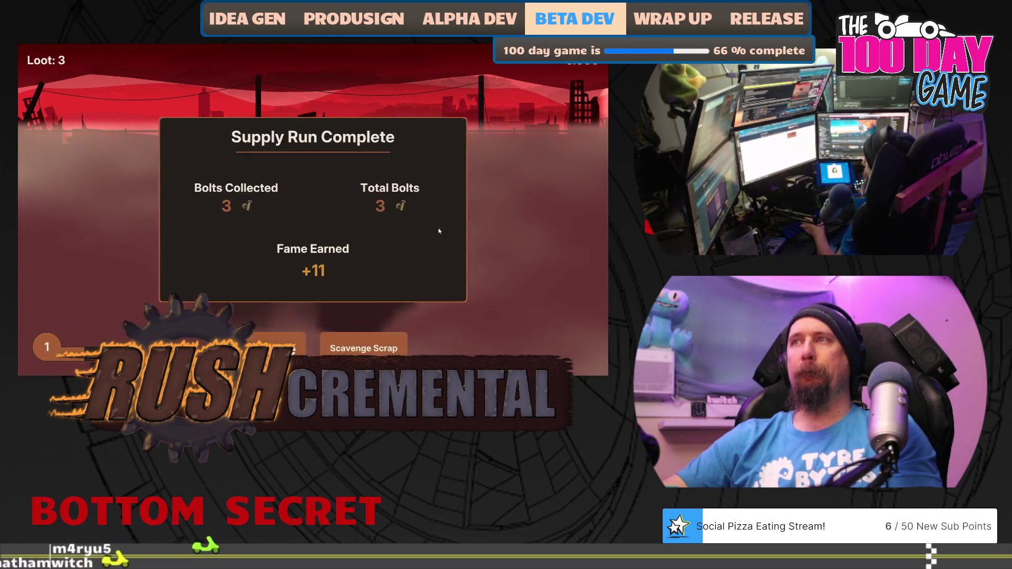
Step: Fully upgrade Better Searching, buy the world loot upgrade, and clear fog on another run
left_click(282, 345)
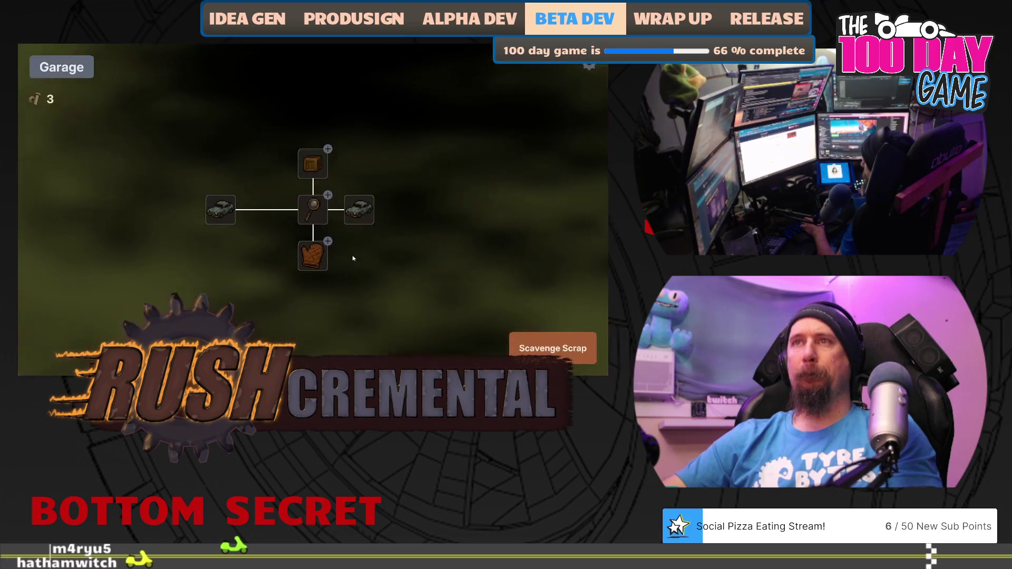
left_click(316, 211)
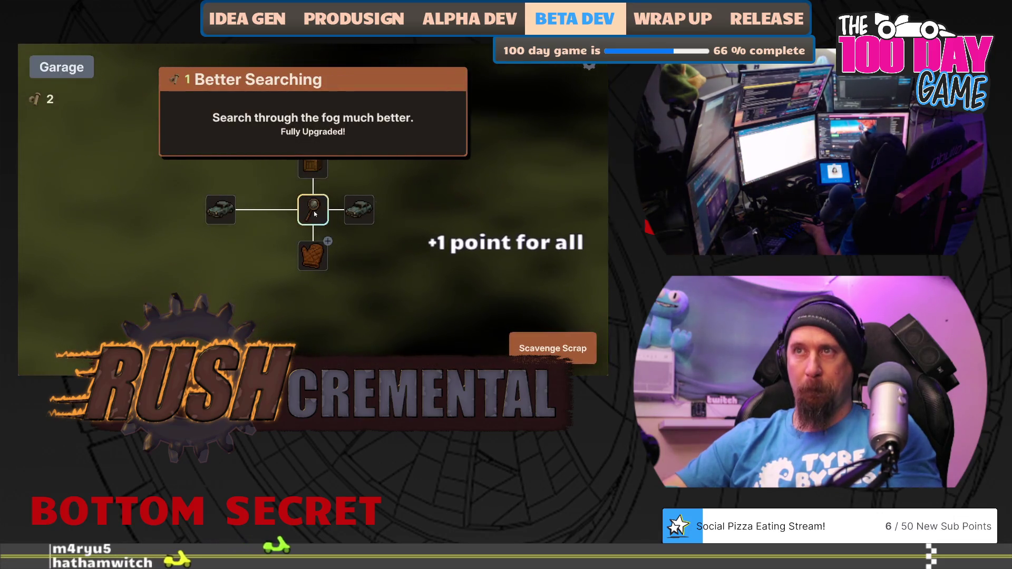
left_click(315, 166)
left_click(552, 348)
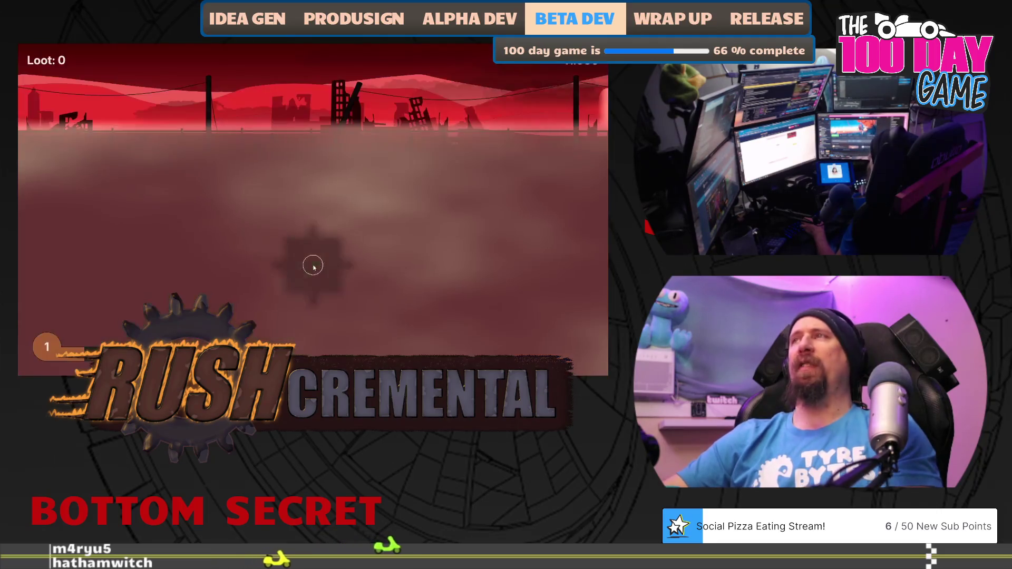
mouse_move(316, 213)
left_mouse_down()
mouse_move(332, 179)
mouse_move(444, 176)
mouse_move(447, 312)
mouse_move(301, 325)
mouse_move(190, 305)
left_mouse_up()
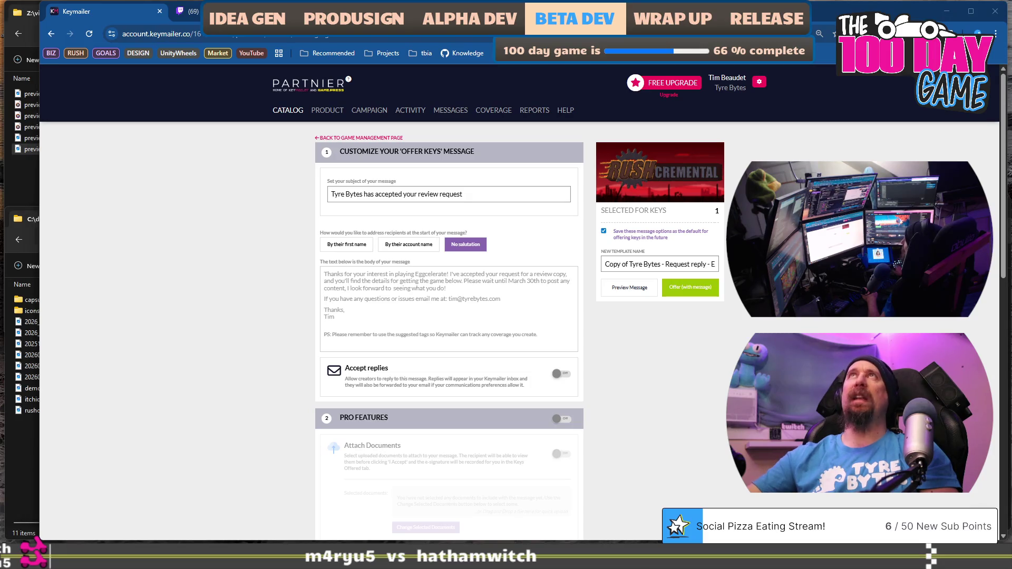
Step: Clear the subject's old opening words and begin retyping it as 'Your Request has been'
left_click(483, 192)
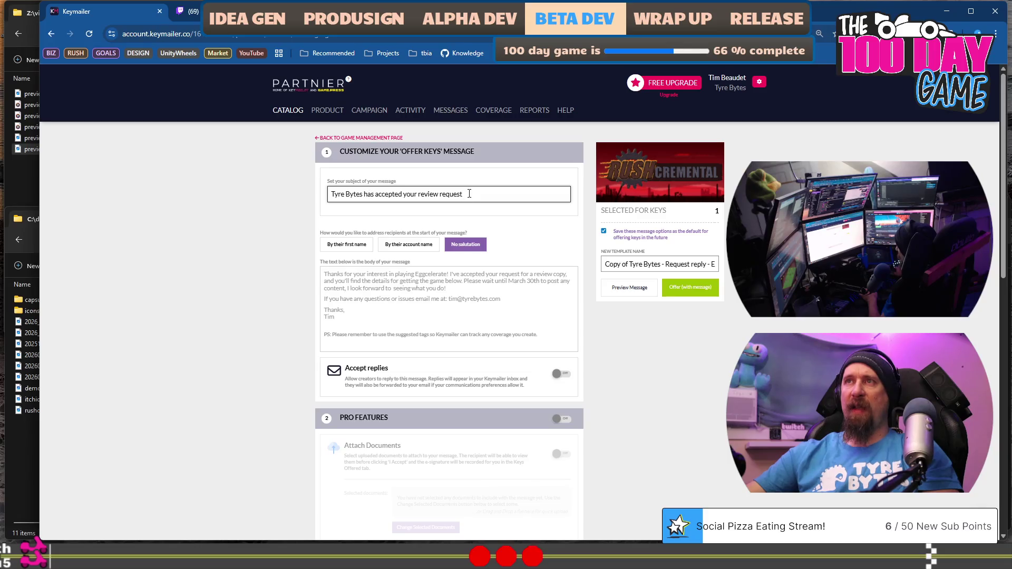
left_click(473, 192)
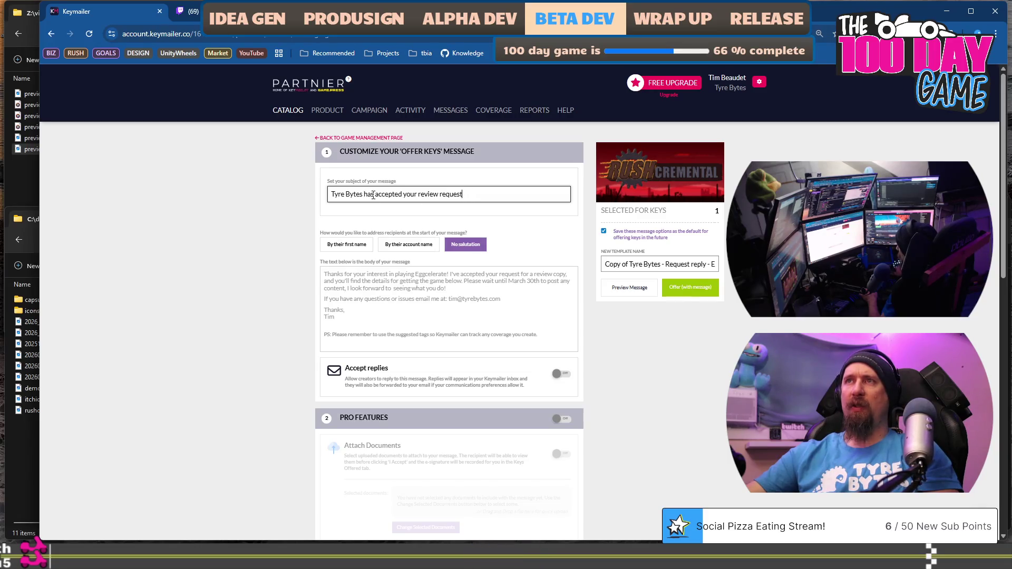
key("ctrl+Left")
key("ctrl+Left")
key("ctrl+Left")
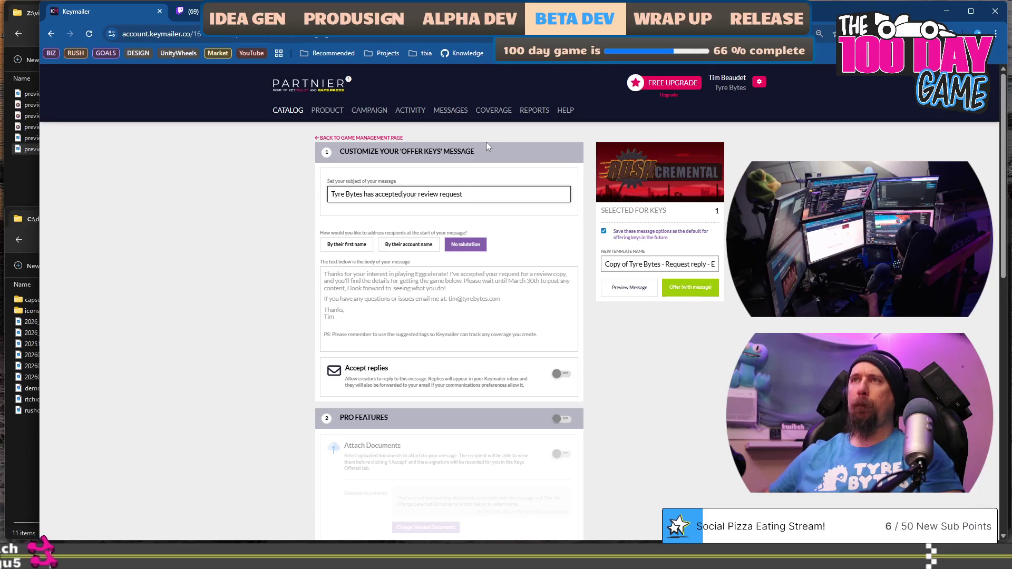
key("shift+Home")
key("BackSpace")
key("Delete")
type("Y")
key("End")
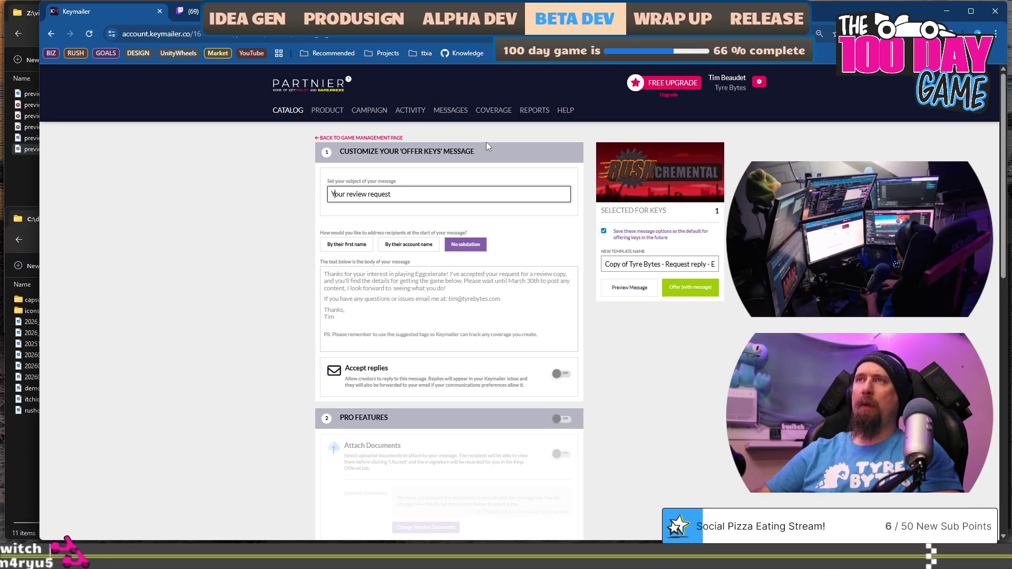
type("has been accepeted")
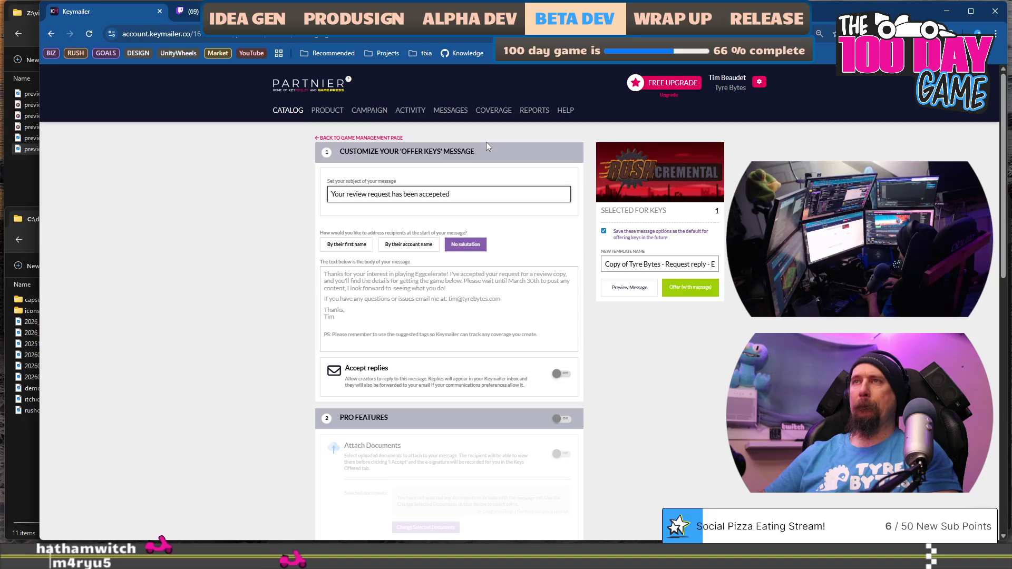
key("BackSpace")
key("BackSpace")
key("BackSpace")
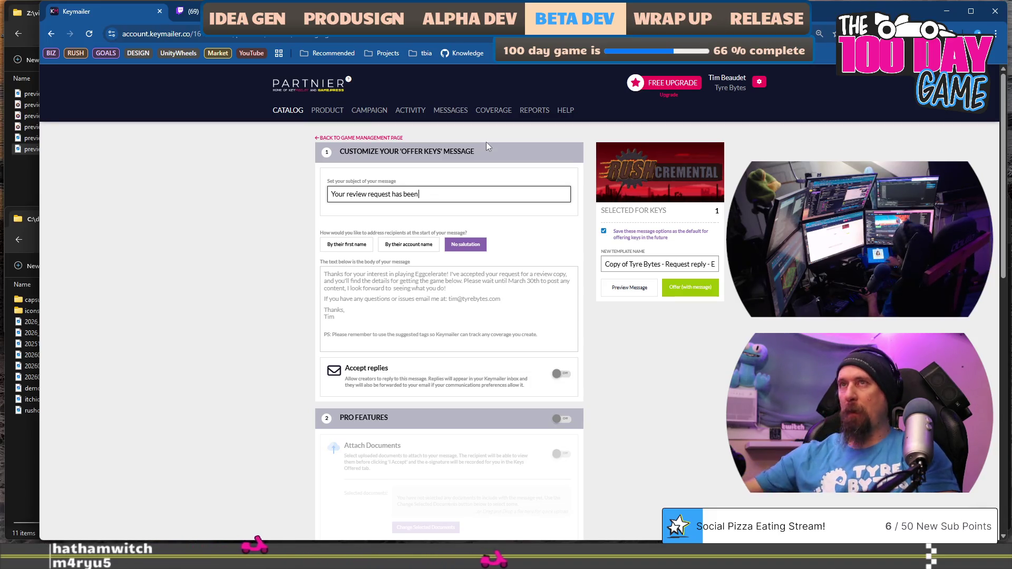
Step: Replace the subject's remaining wording with 'Request was Accepted for Rushcremental'
key("ctrl+Left")
key("ctrl+Left")
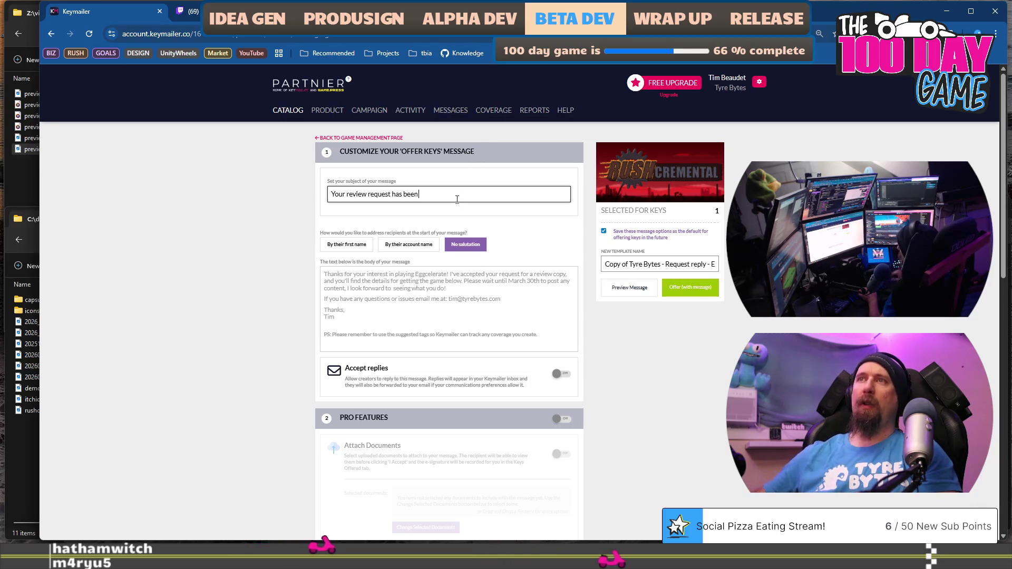
key("ctrl+shift+Left")
key("ctrl+shift+Left")
key("ctrl+shift+Right")
key("Delete")
key("Delete")
type("Request")
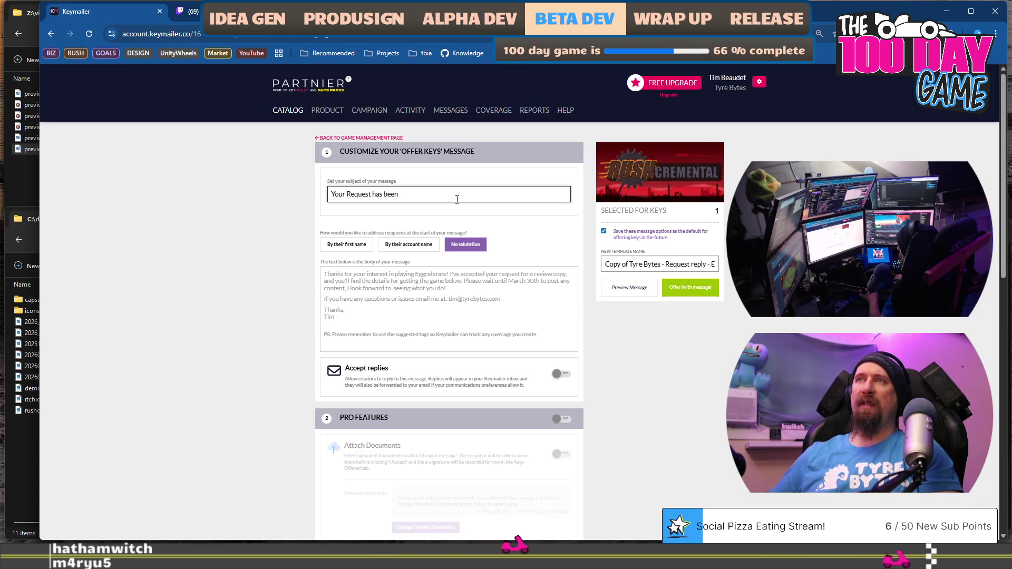
type(" was Acc")
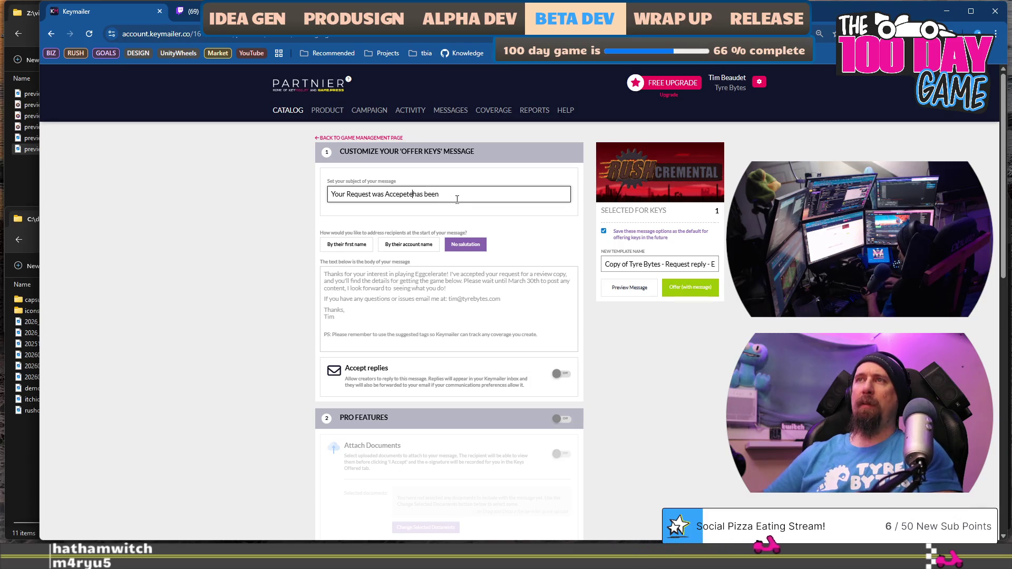
type("epted for Rushcremental")
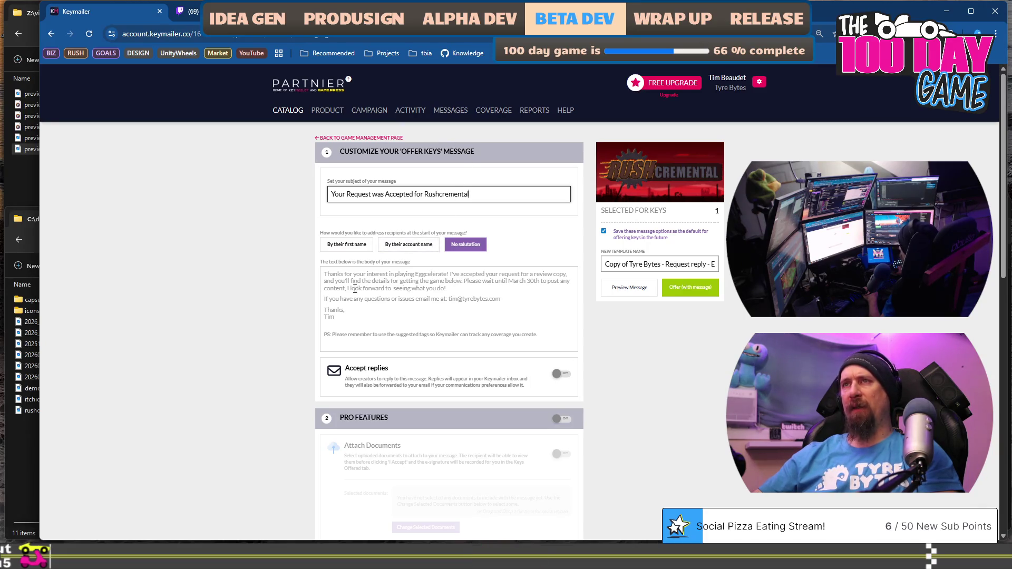
Step: Greet recipients by first name and replace Eggcelerate with Rushcremental in the body
left_click(338, 248)
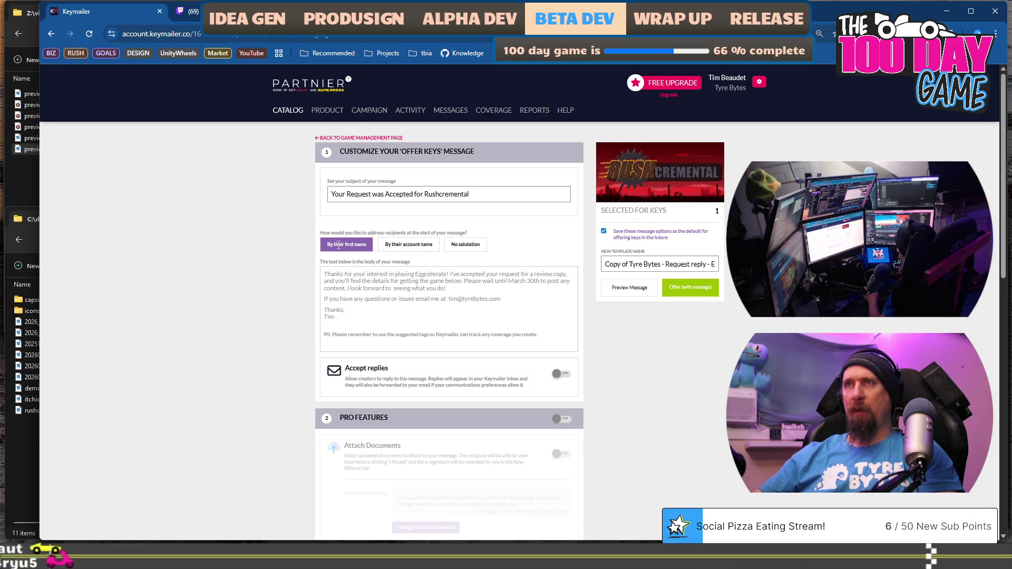
left_click(351, 288)
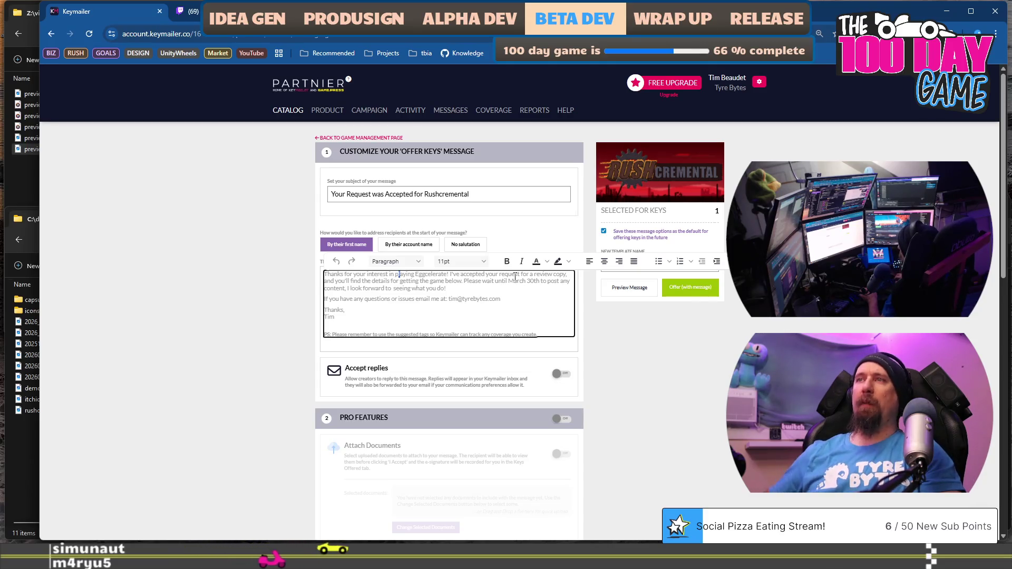
double_click(430, 274)
type("Rushcremental")
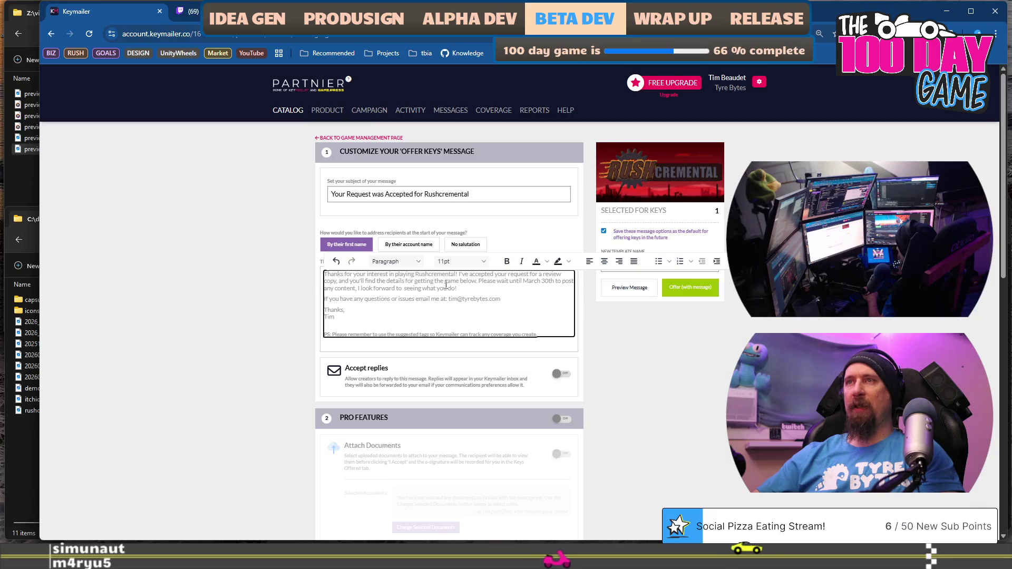
Step: Reword the sentence to "We've ... early access to the Next Fest demo."
left_click(458, 275)
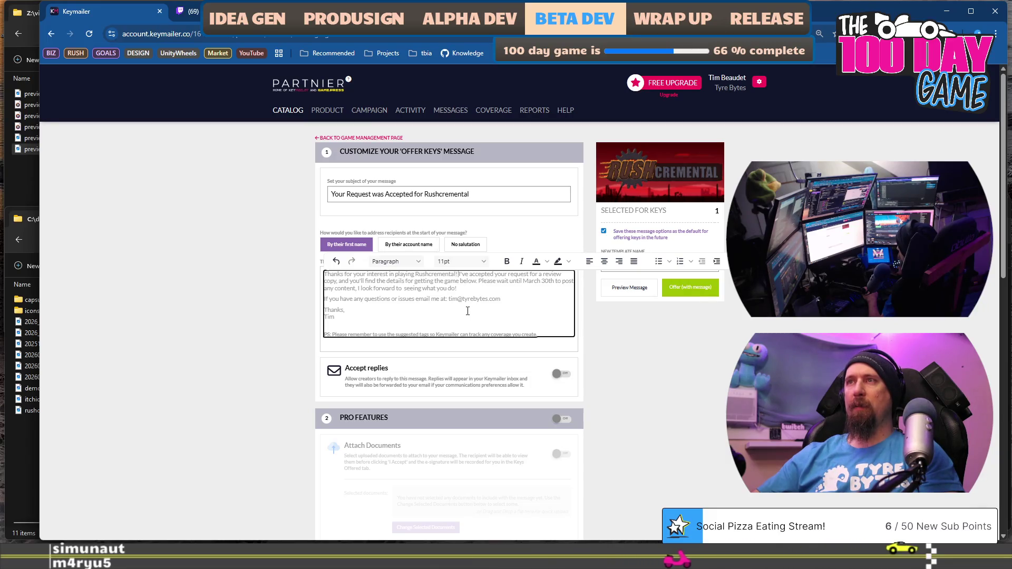
key("Delete")
type("We")
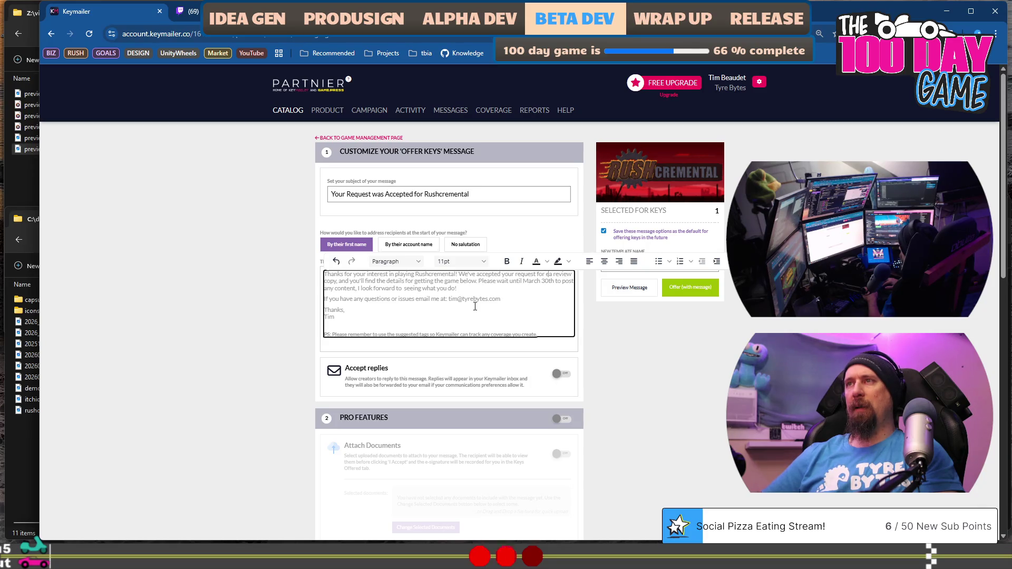
type("rly acce")
type("ss to the demo")
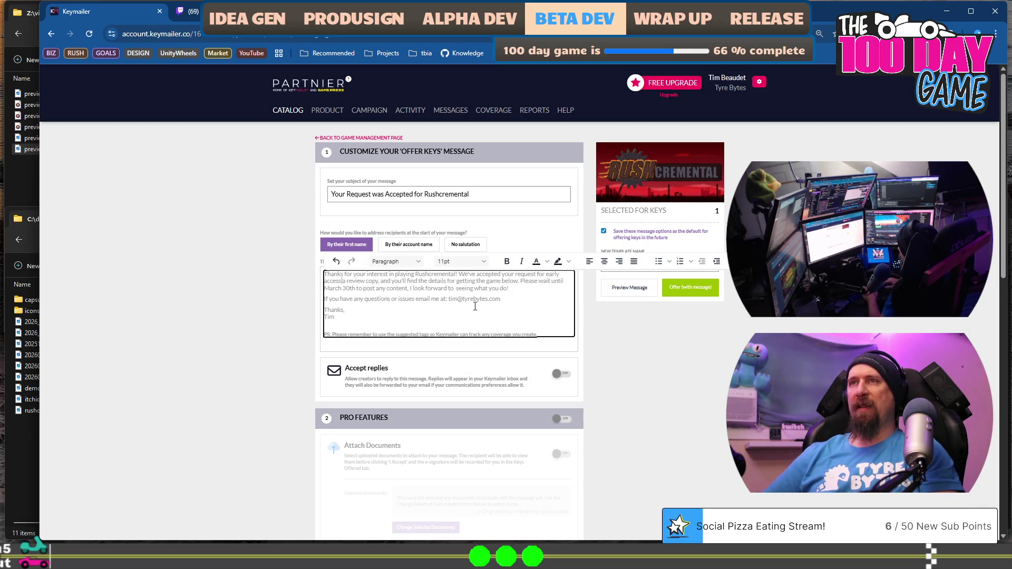
key("BackSpace")
key("BackSpace")
key("BackSpace")
type("Next Fest demo.")
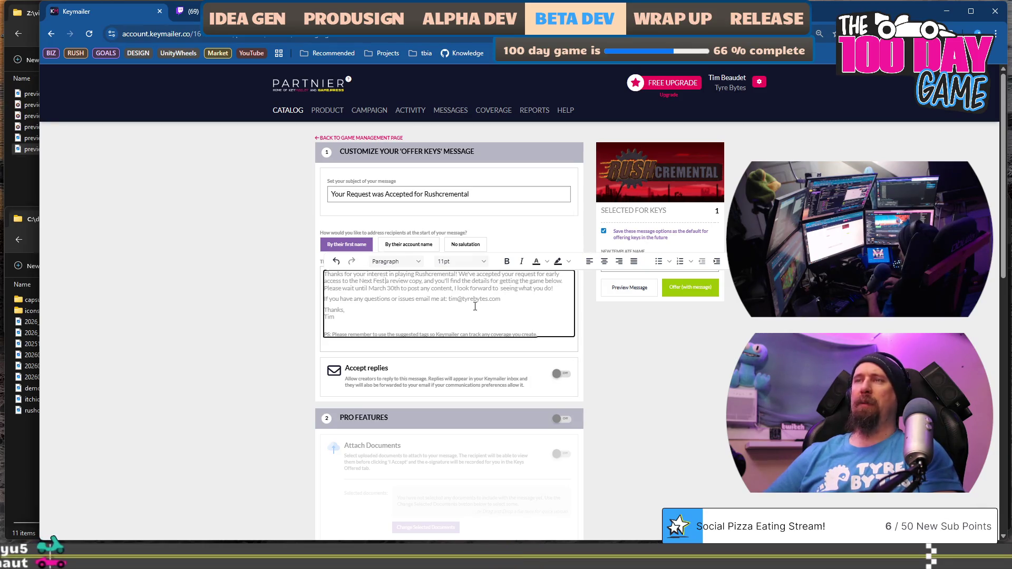
Step: Delete the phrase 'a review copy,' and select the March 30th date line
key("ctrl+shift+Right")
key("ctrl+shift+Right")
key("ctrl+shift+Right")
key("ctrl+shift+Right")
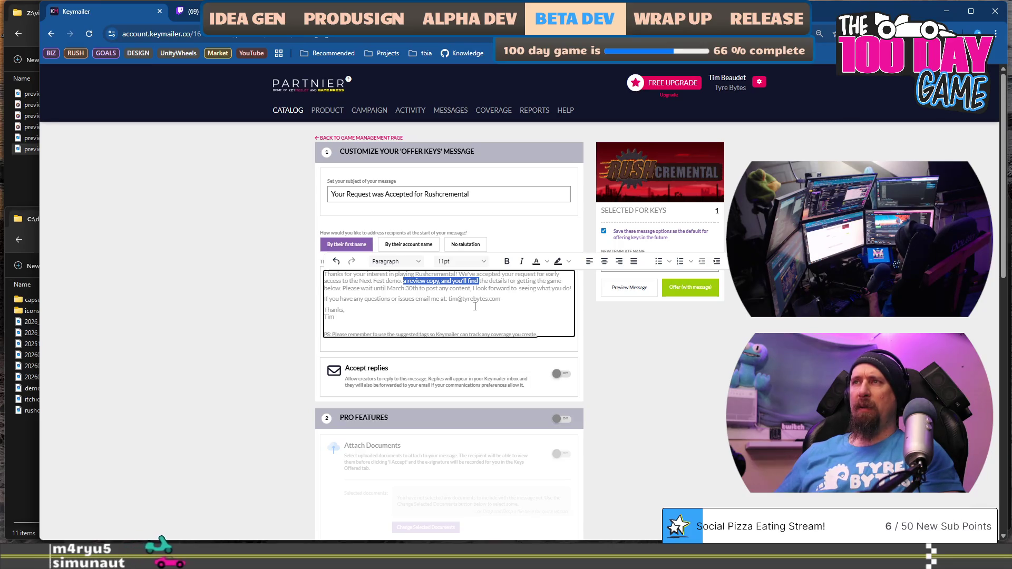
key("ctrl+shift+Left")
key("ctrl+shift+Left")
key("ctrl+shift+Left")
key("Delete")
key("ctrl+shift+Right")
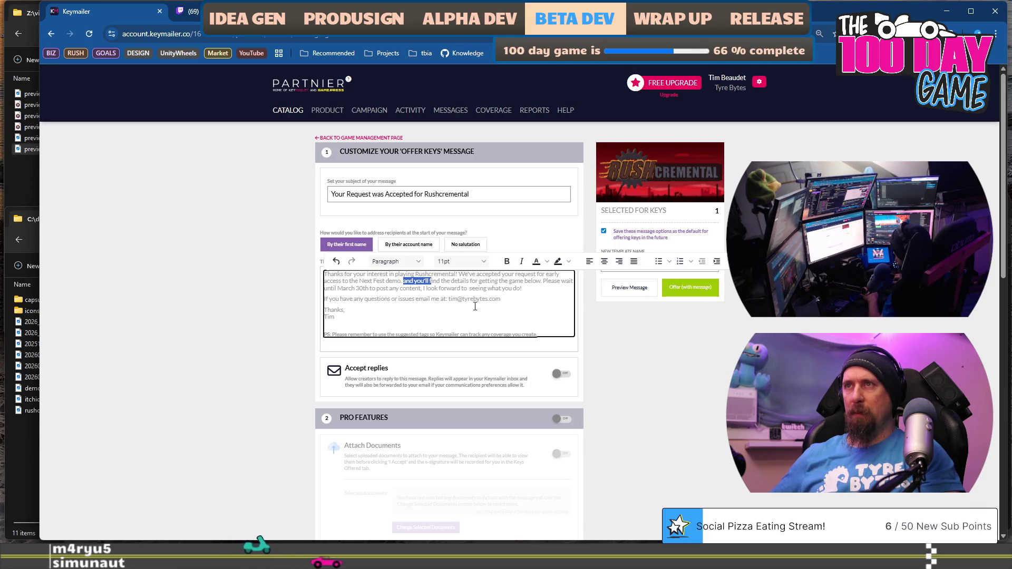
type("F")
key("ctrl+Right")
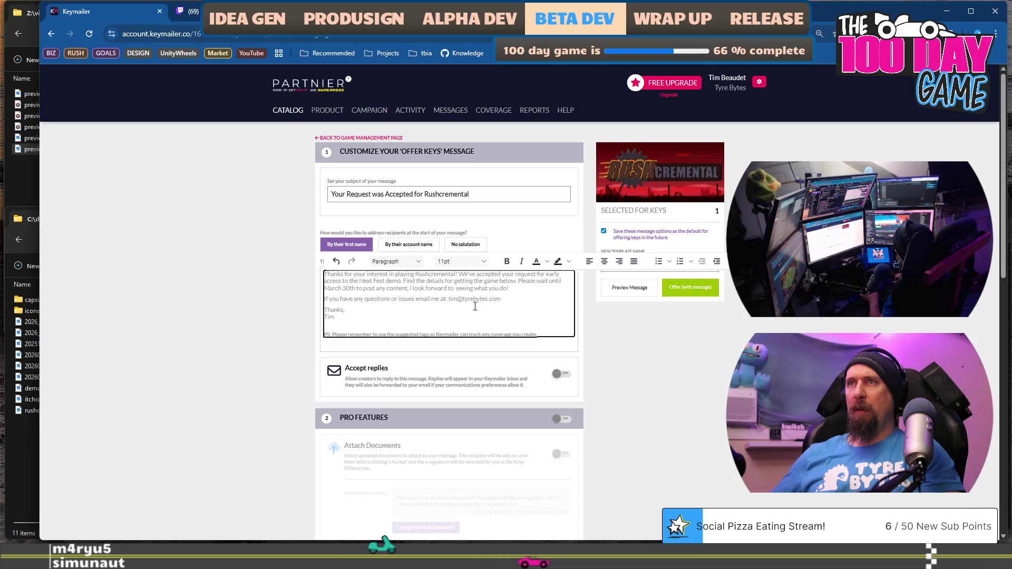
key("Home")
key("ctrl+shift+Right")
key("ctrl+shift+Right")
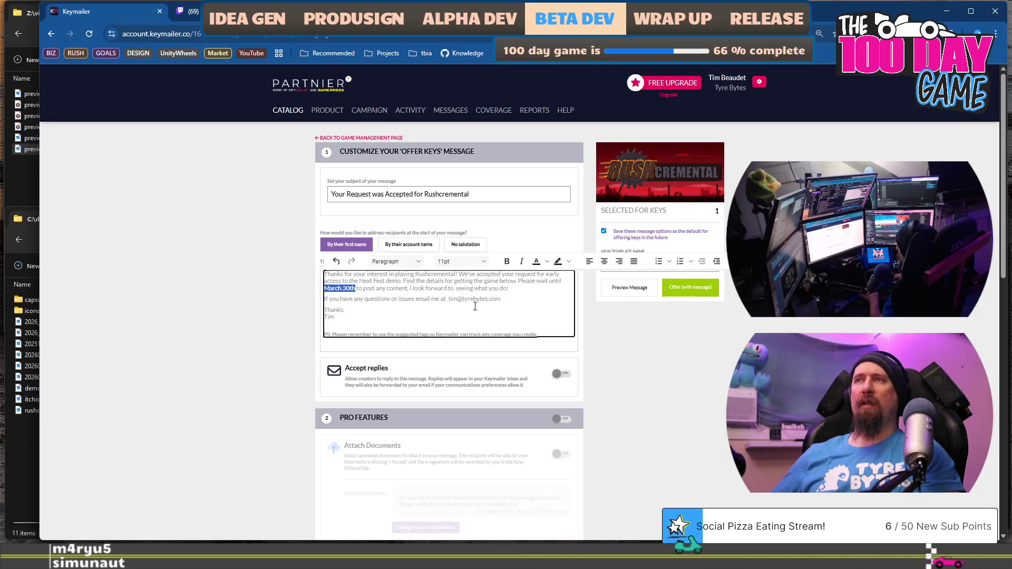
scroll(475, 306, "down", 7)
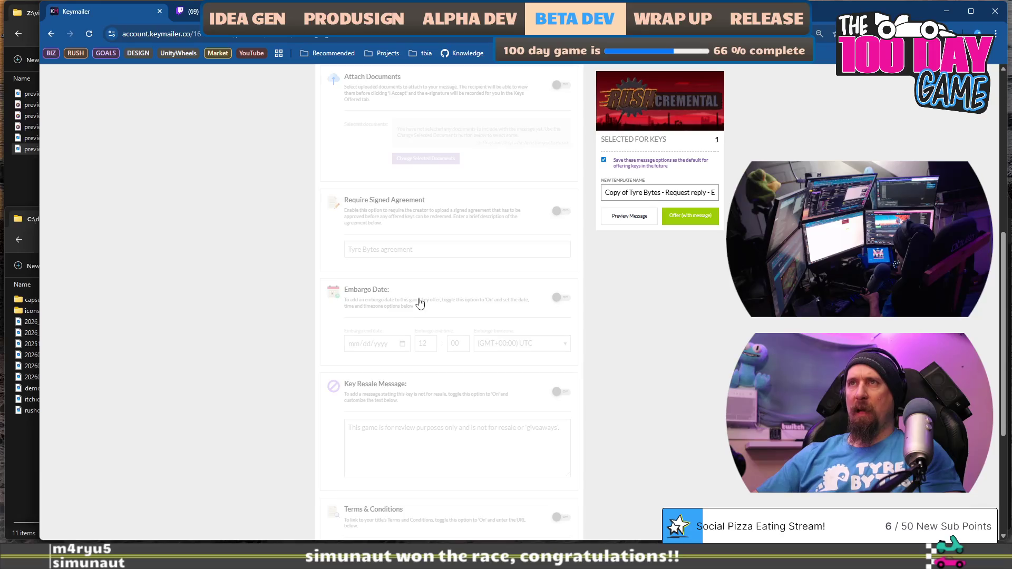
Step: Turn on Pro Features and the Embargo Date, then focus the embargo date field
scroll(420, 303, "up", 5)
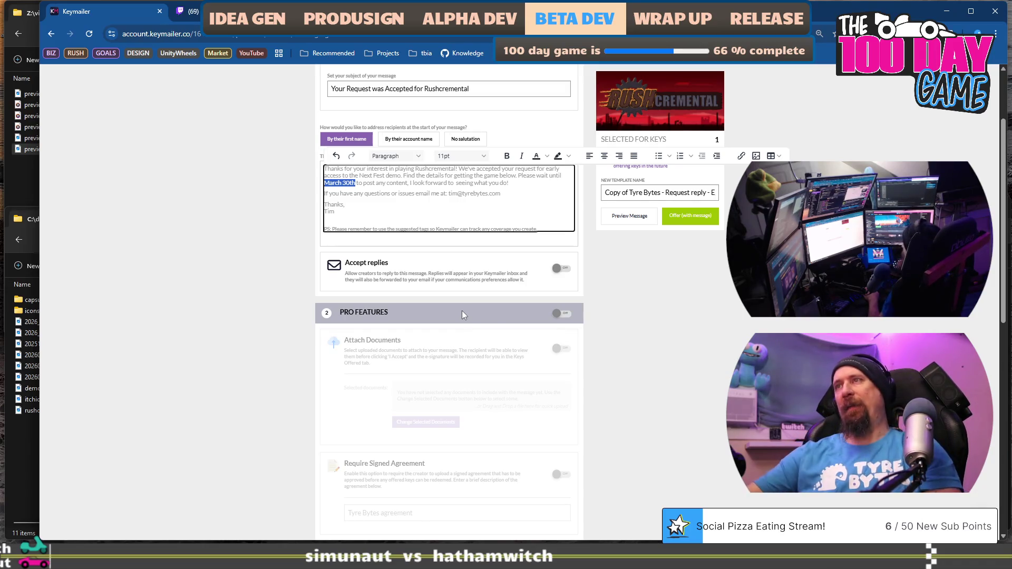
left_click(564, 314)
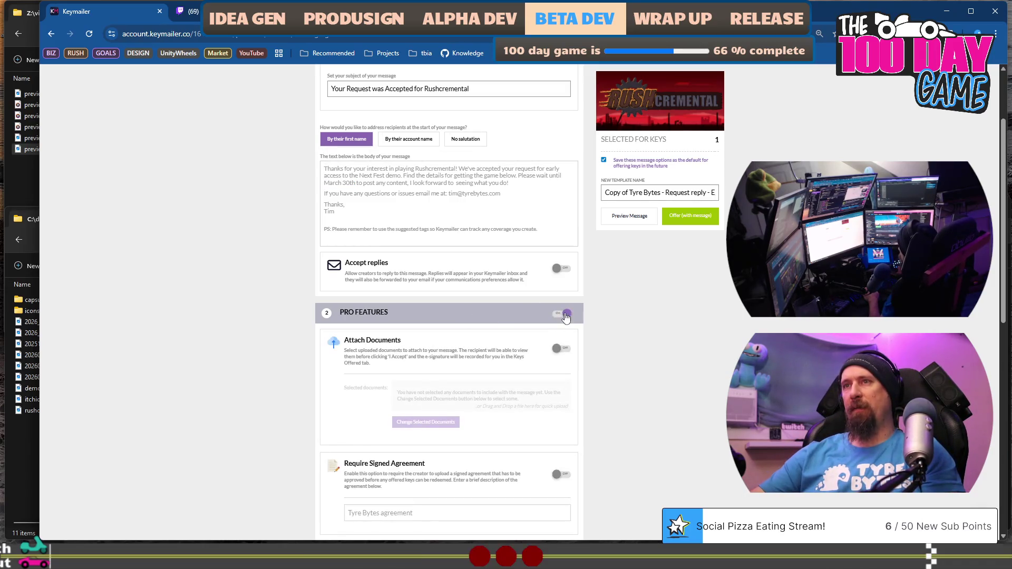
scroll(534, 312, "down", 4)
scroll(519, 316, "up", 2)
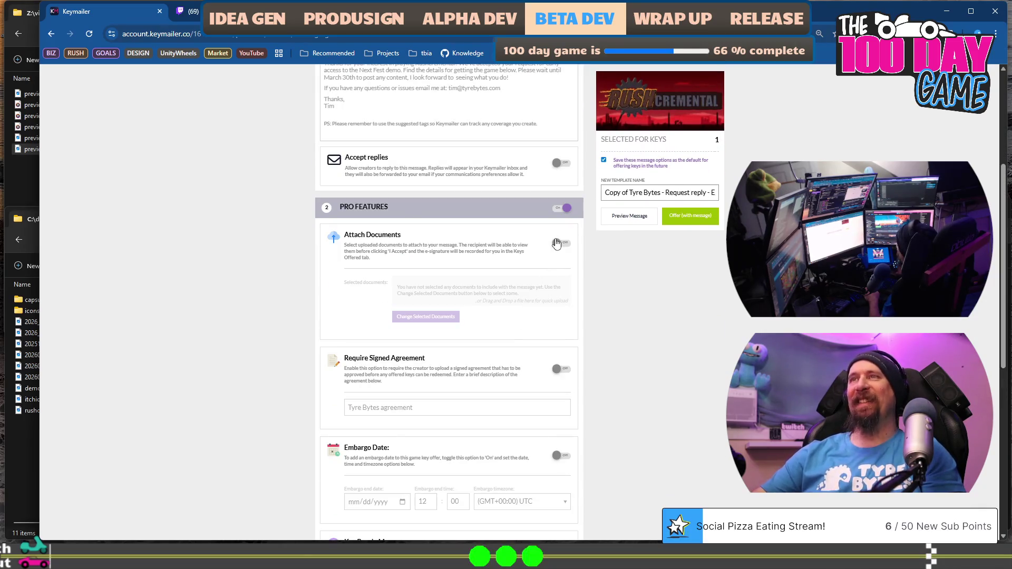
scroll(557, 243, "up", 4)
scroll(557, 243, "down", 3)
scroll(415, 308, "down", 4)
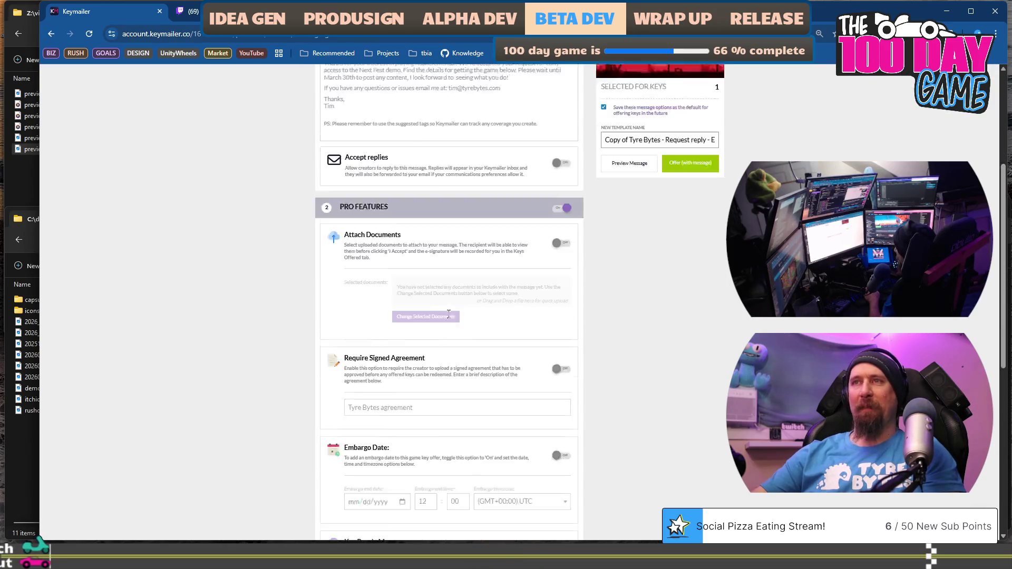
left_click(382, 346)
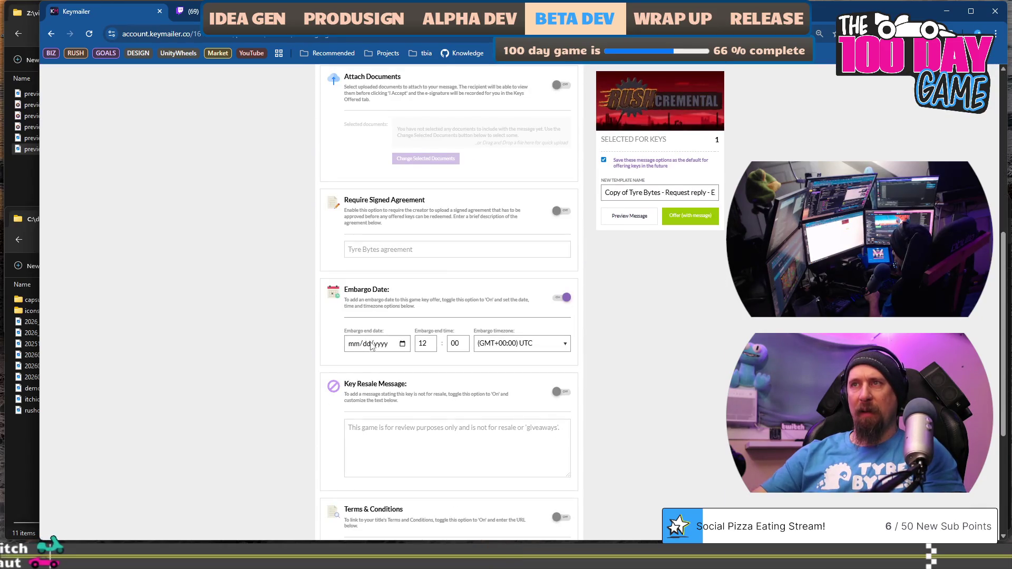
left_click(384, 347)
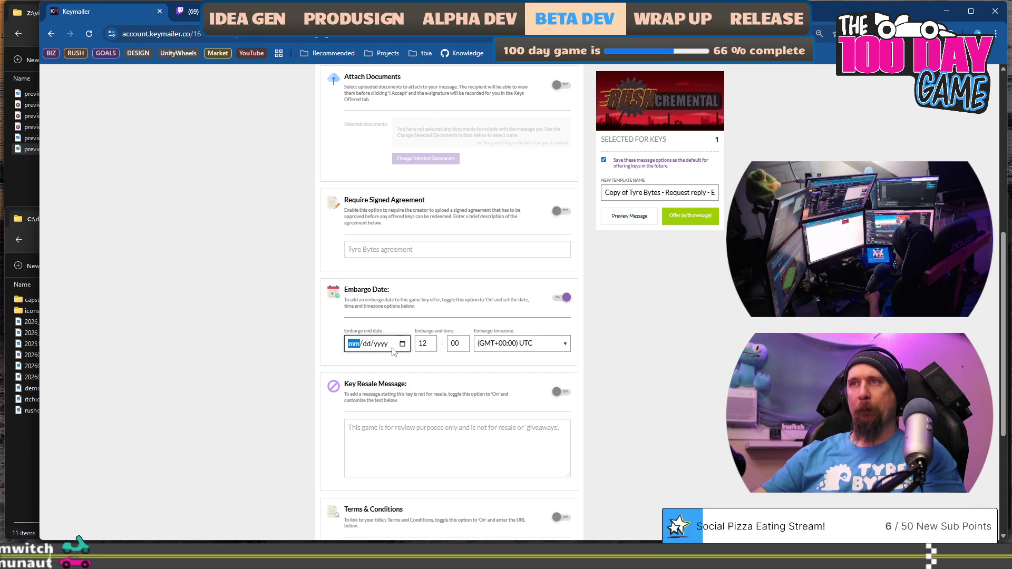
Step: Toggle the Key Resale Message on and then back off
scroll(317, 302, "down", 2)
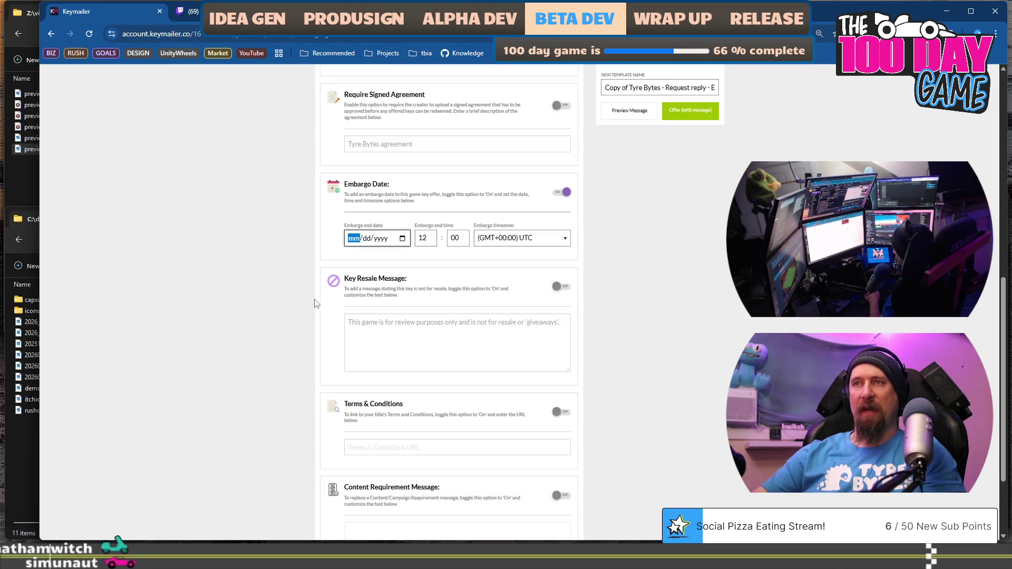
scroll(311, 302, "down", 1)
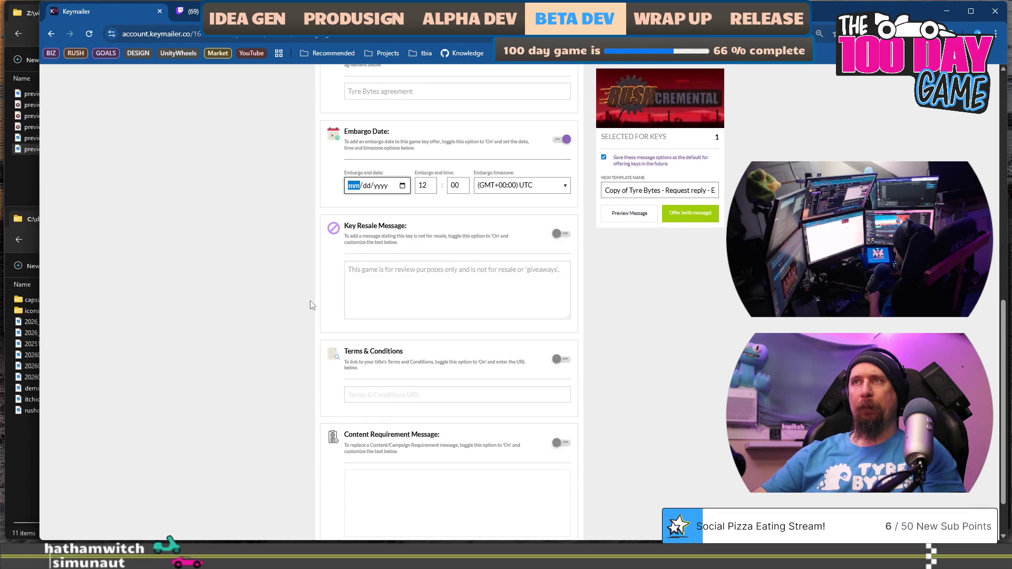
left_click_drag(356, 236, 406, 249)
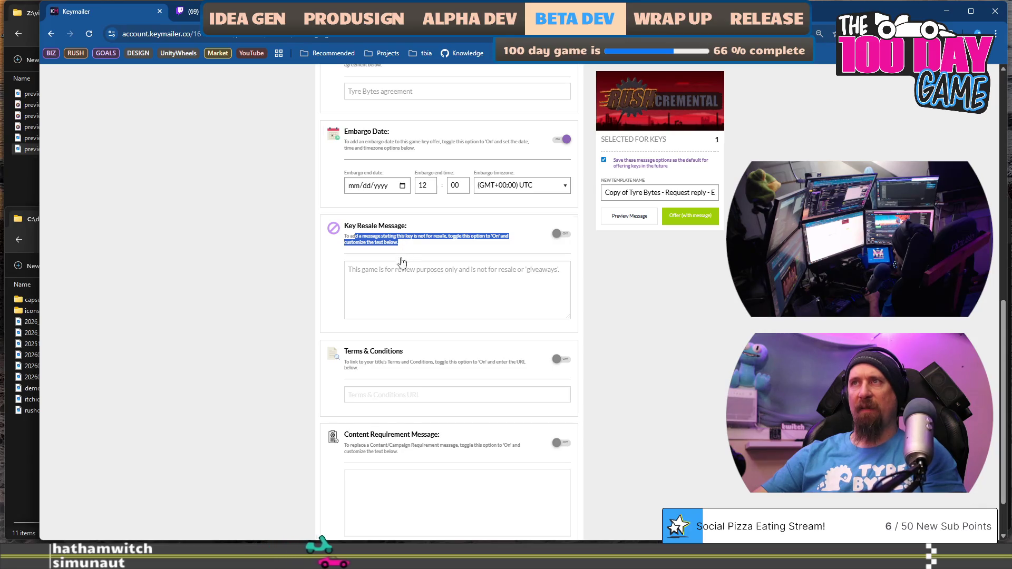
left_click(397, 269)
left_click(393, 273)
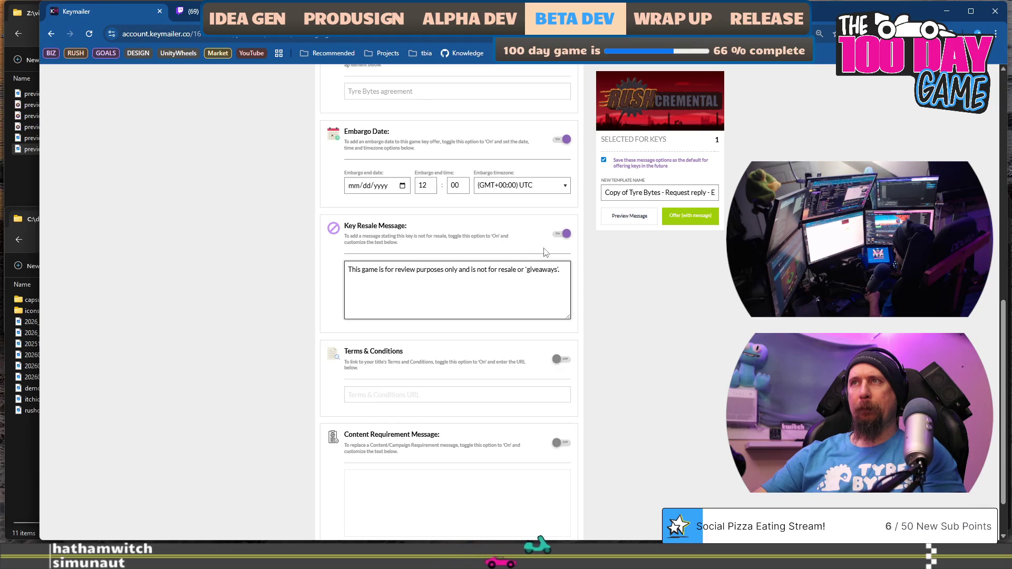
left_click(563, 235)
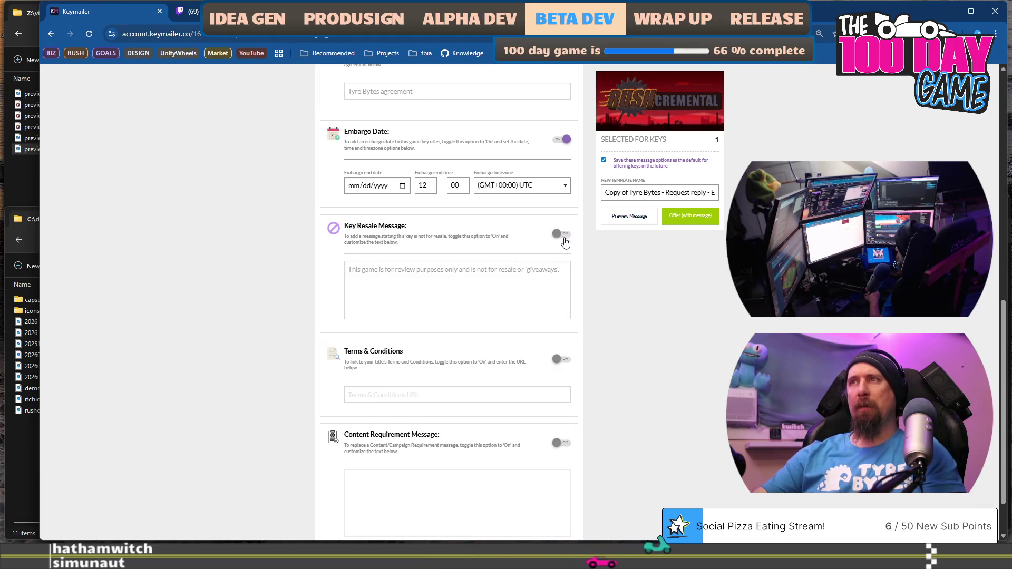
scroll(362, 290, "up", 9)
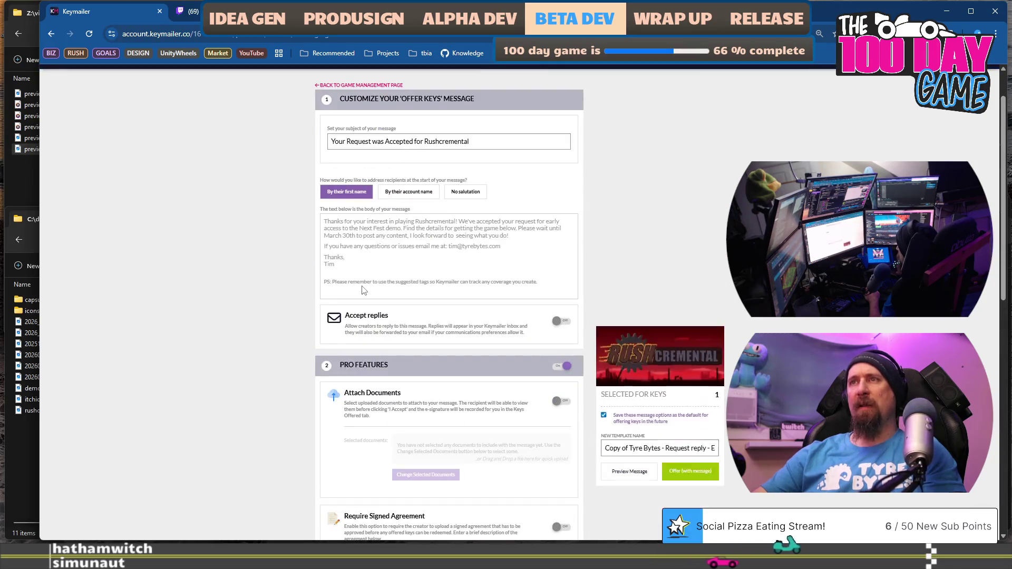
Step: Change 'March 30th' to 'February 20th' and 'post' to 'start any live content' in the body
scroll(387, 271, "down", 6)
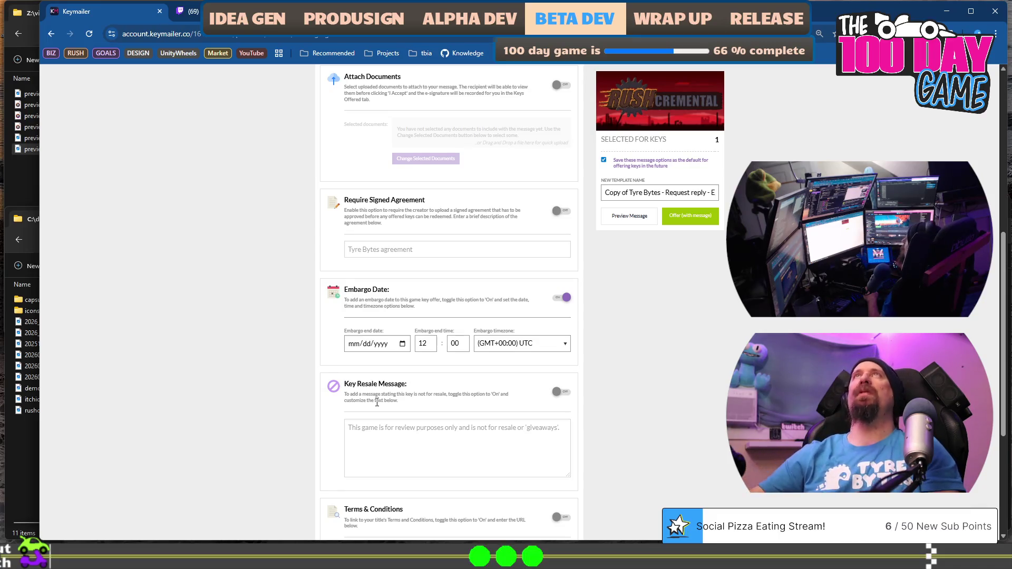
scroll(388, 341, "down", 4)
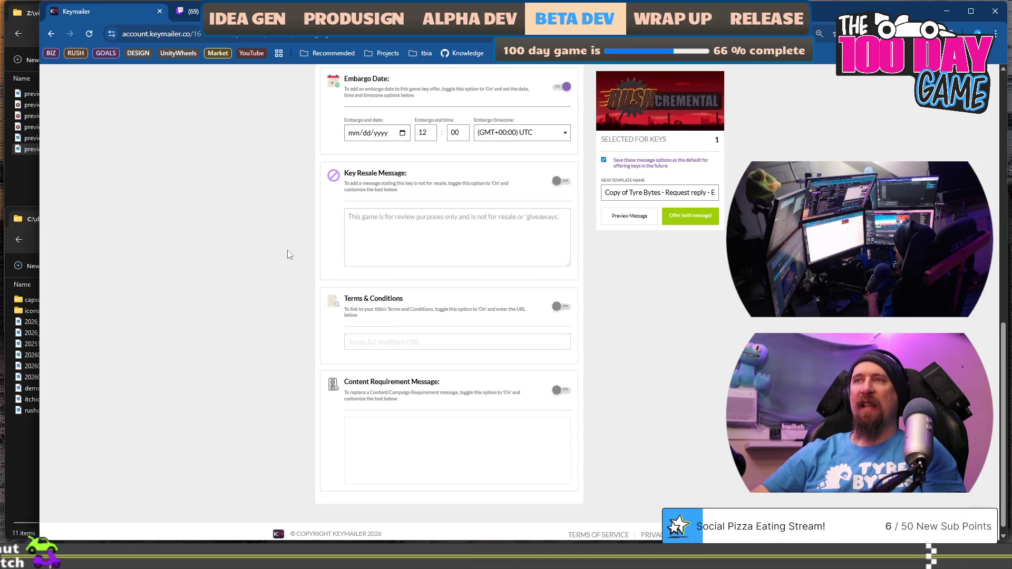
scroll(284, 249, "up", 10)
scroll(283, 249, "up", 2)
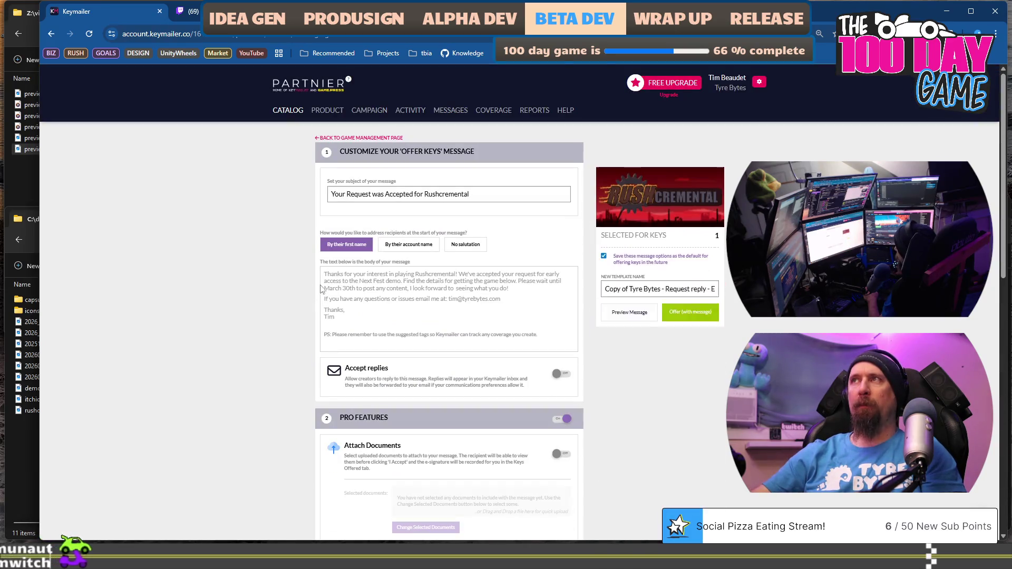
left_click(469, 280)
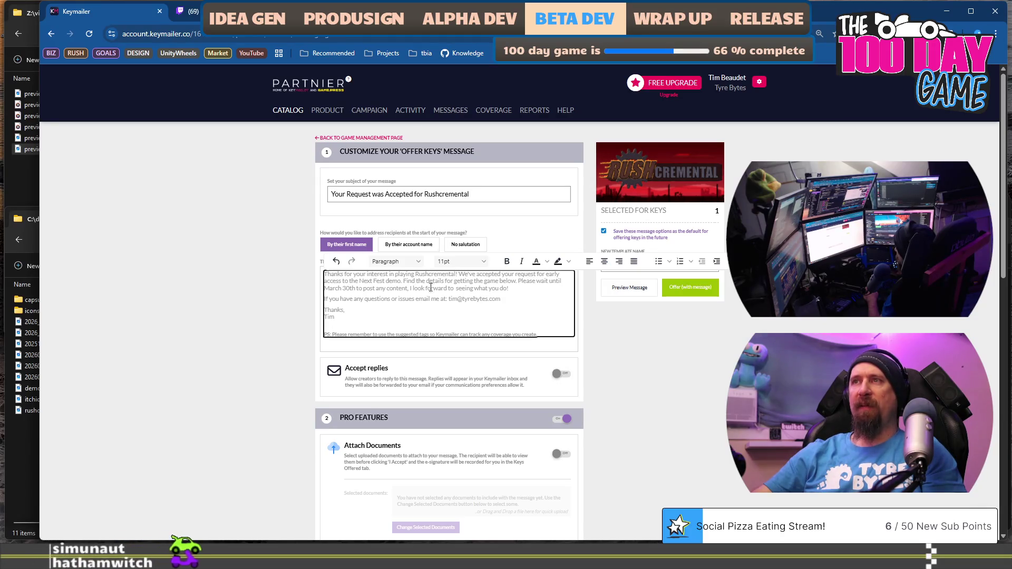
left_click(356, 289)
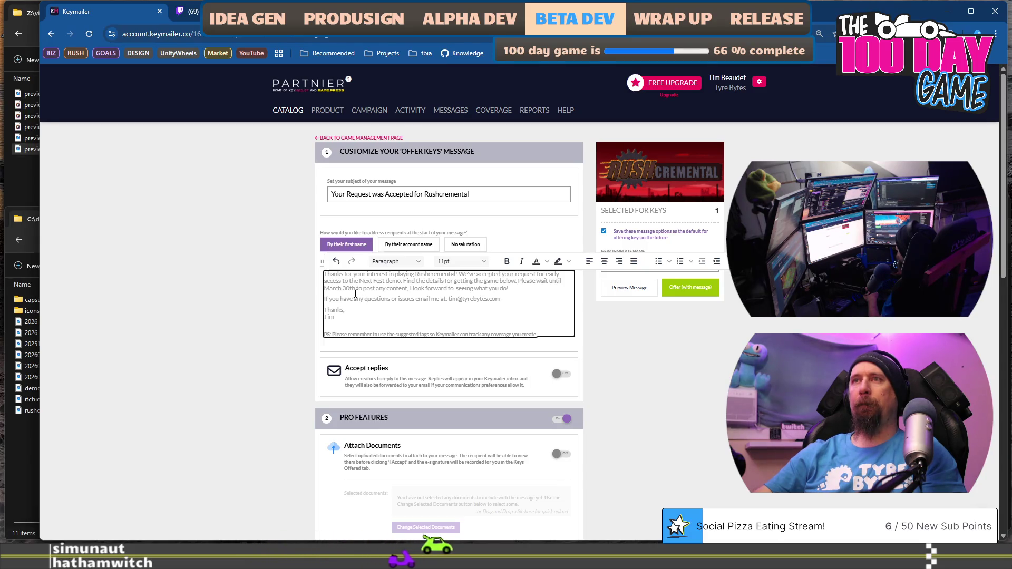
left_click(327, 287, "shift")
type("February ")
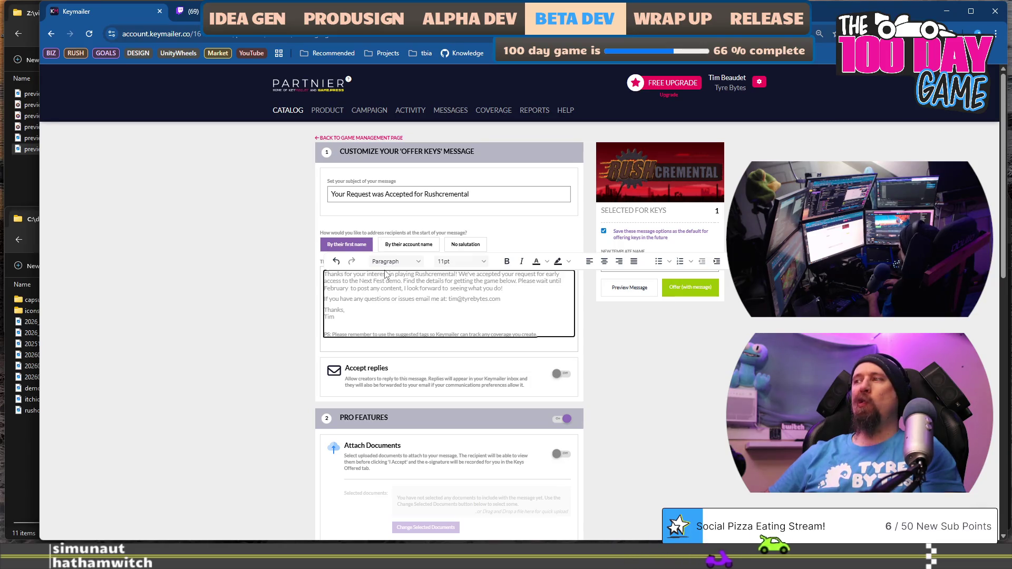
type("20th to")
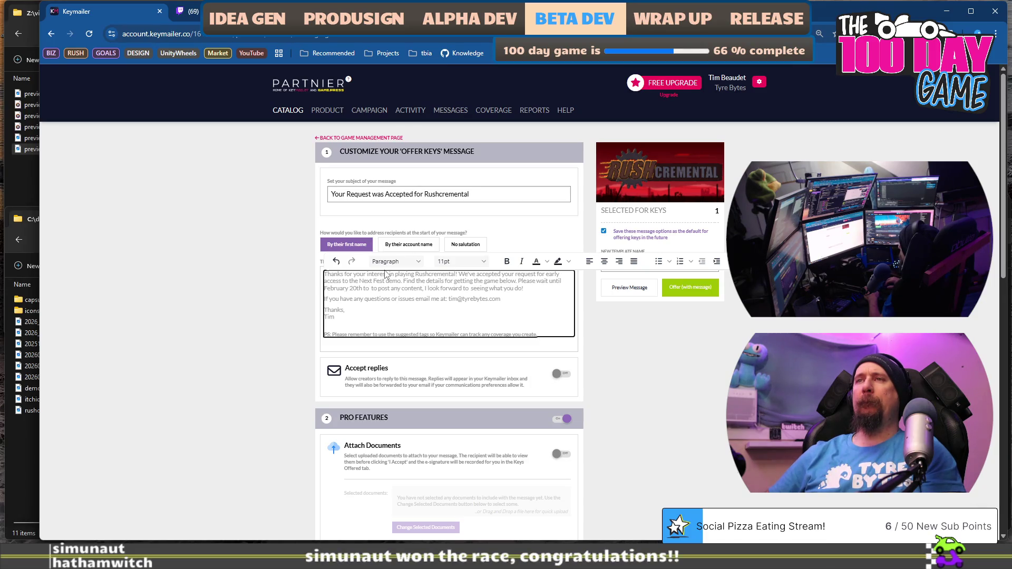
key("BackSpace")
key("BackSpace")
key("BackSpace")
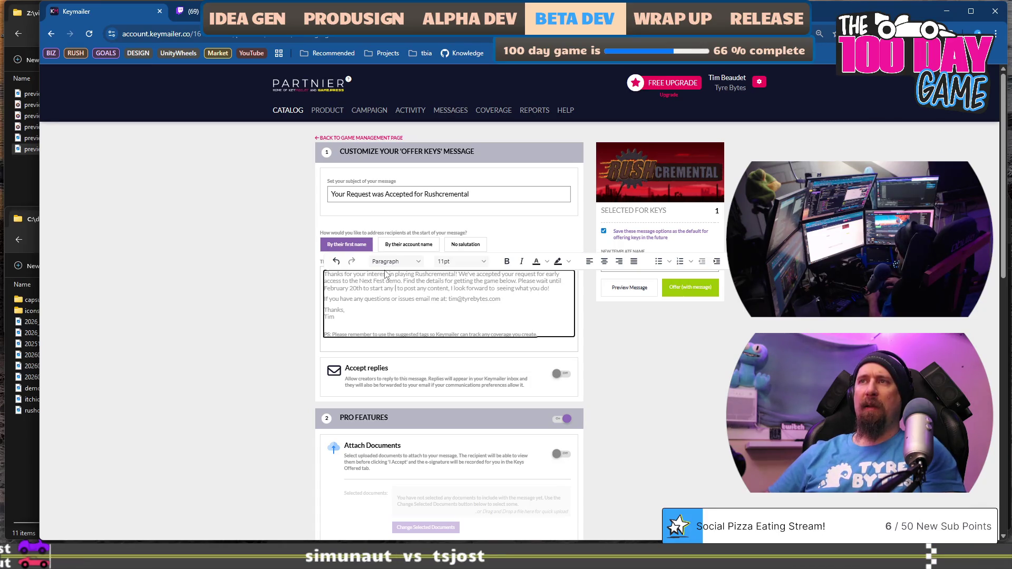
type("tent")
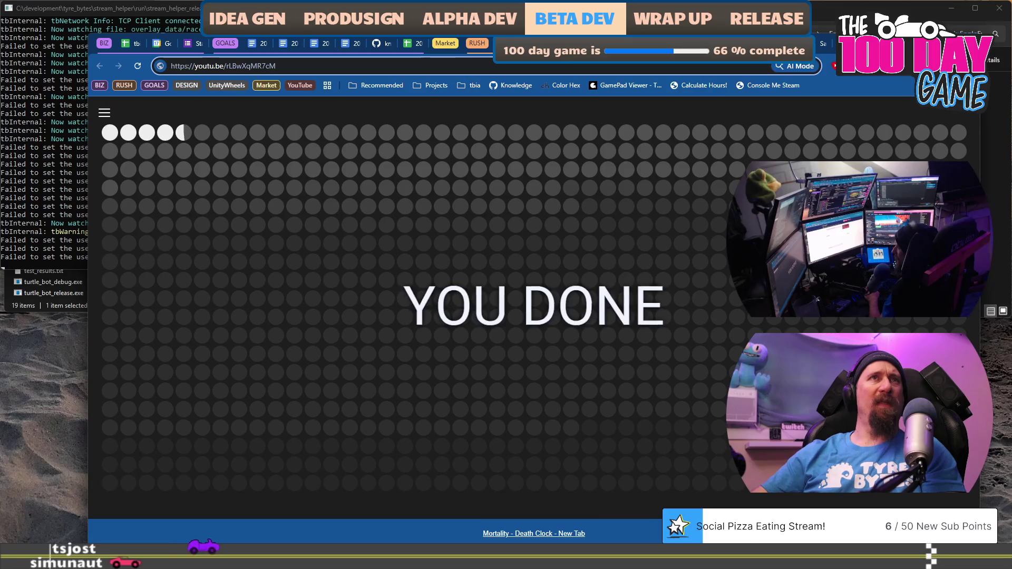
Step: Close the YouTube and Bluesky tabs, check the Monday, February 23rd embargo, then return to Keymailer
key("ctrl+w")
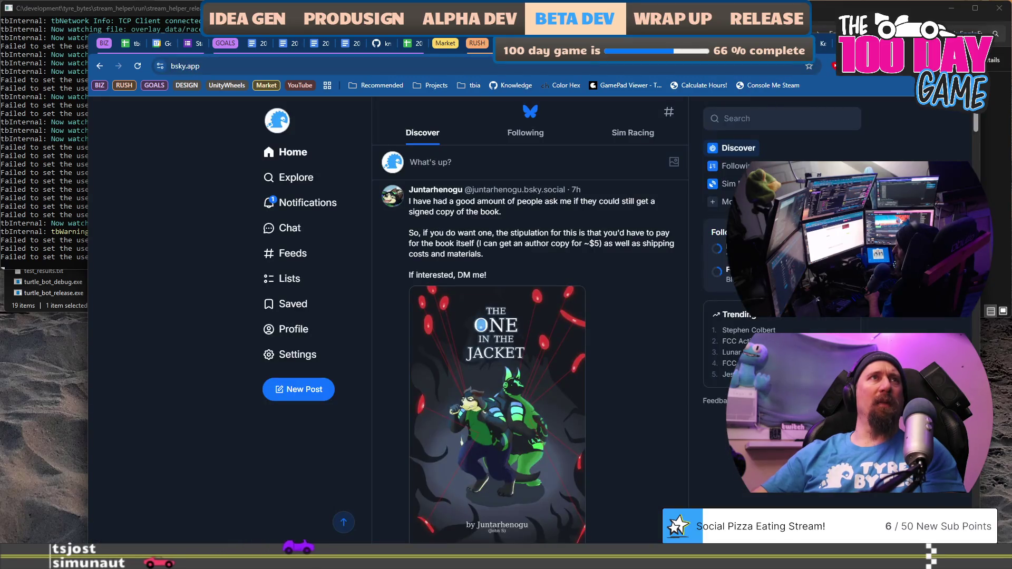
key("ctrl+w")
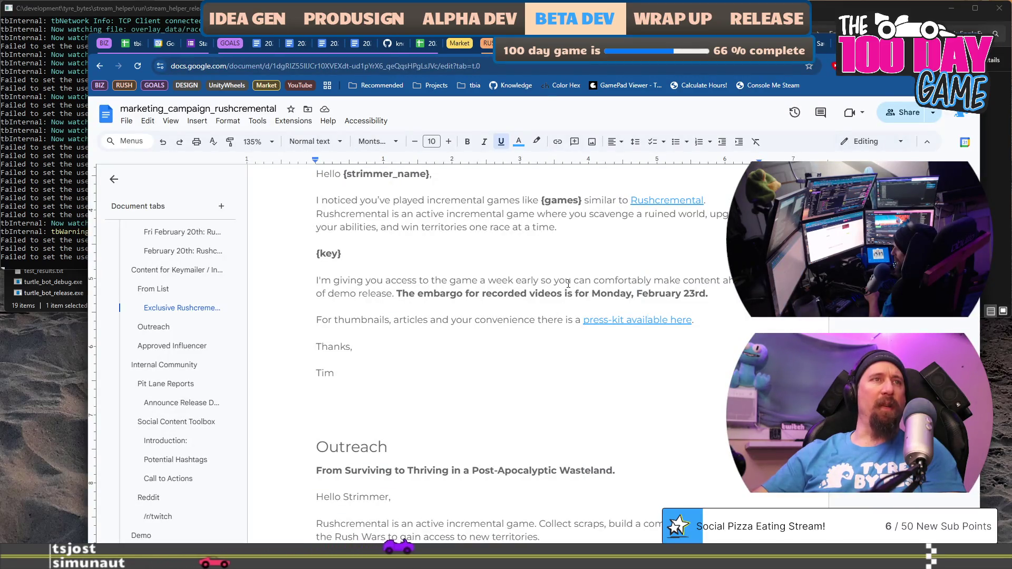
left_click_drag(635, 293, 722, 281)
left_click(672, 289)
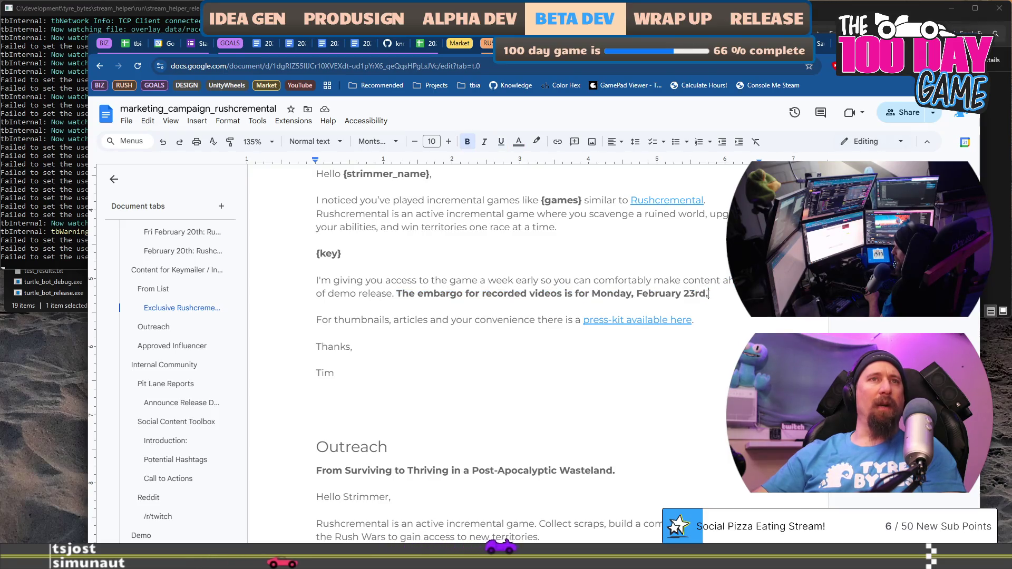
left_click(599, 293, "shift")
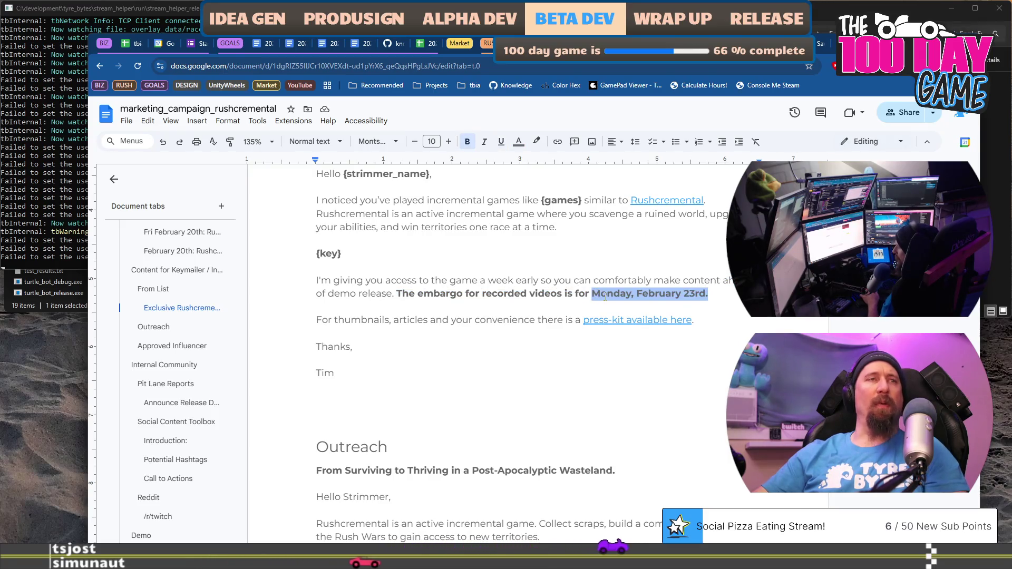
key("alt+Tab")
left_click(375, 290)
Step: Change the date to February 23rd and add 'Live streams can be posted at any time.'
key("ctrl+shift+Left")
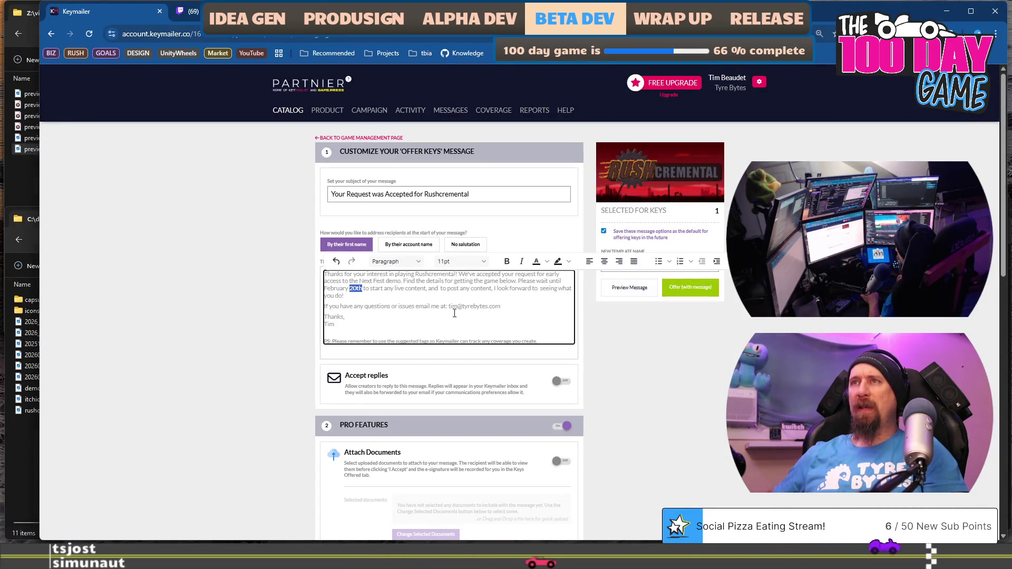
type("3r")
key("BackSpace")
key("BackSpace")
type("23rd to post any written of v")
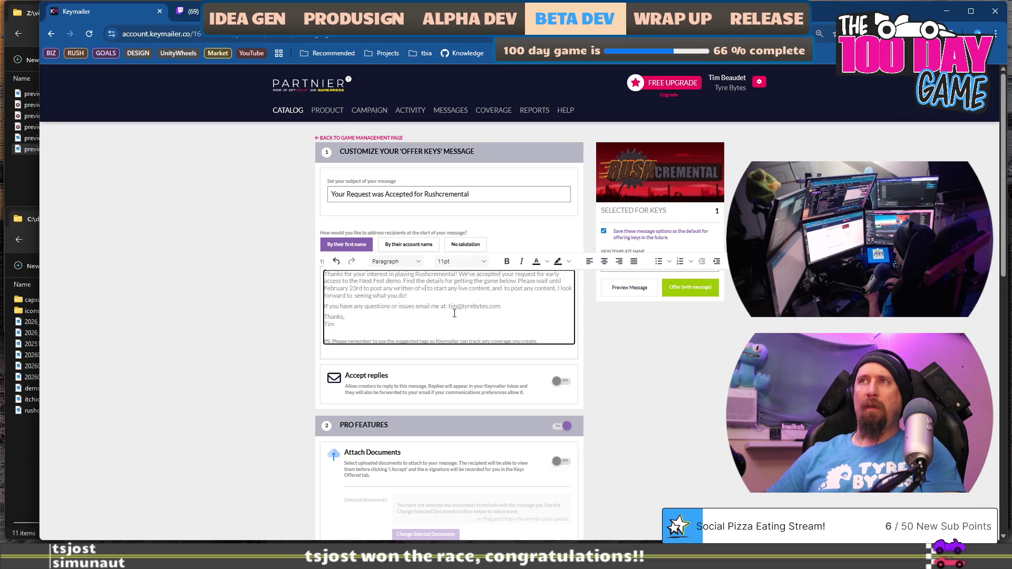
key("BackSpace")
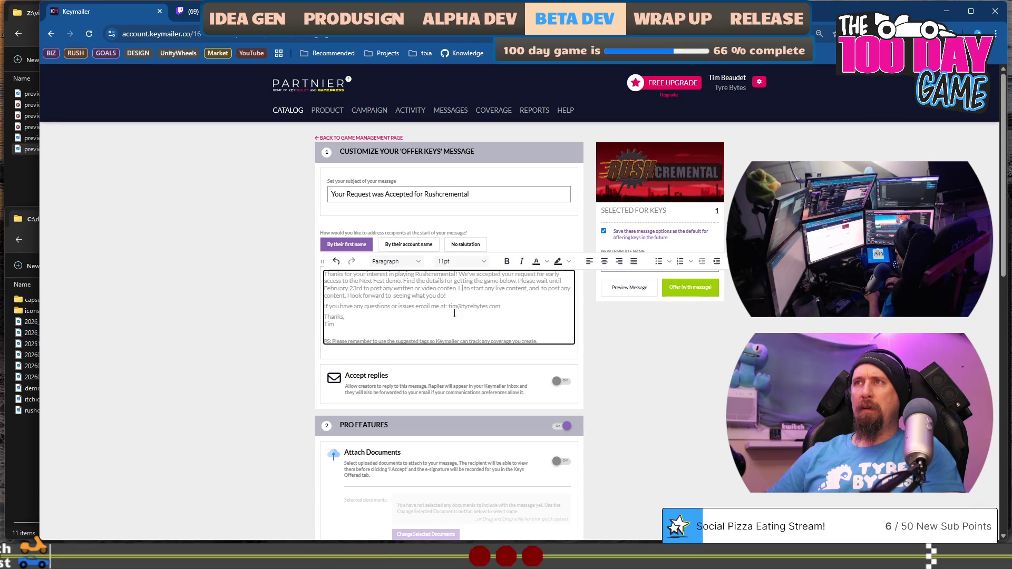
type("ive streams")
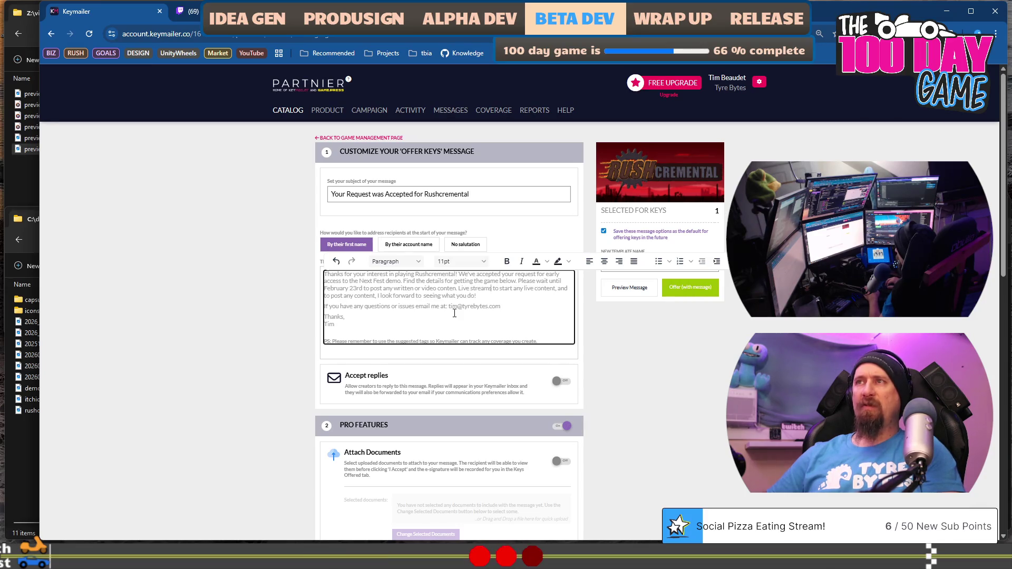
type(" can")
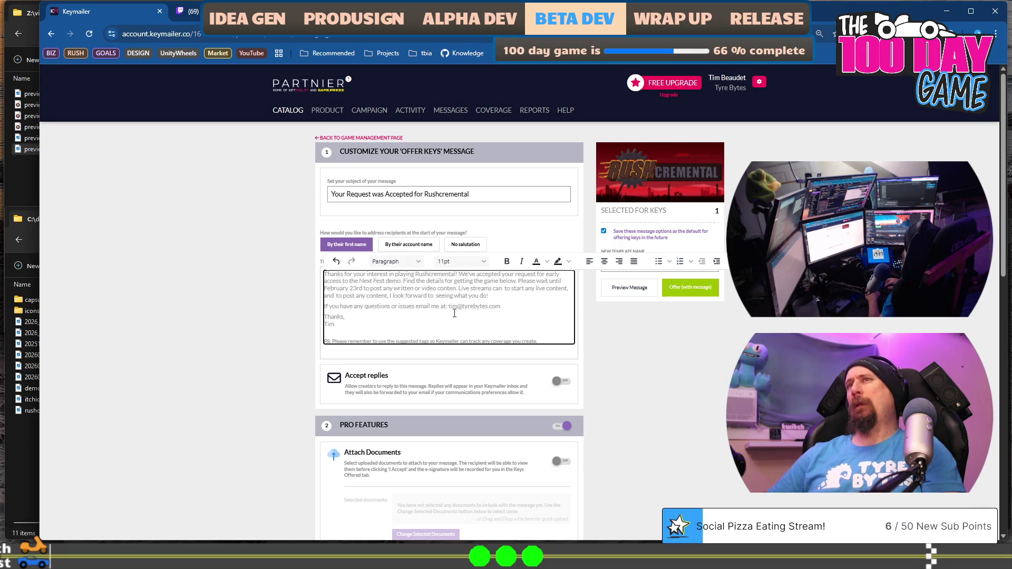
type(" be posted at any")
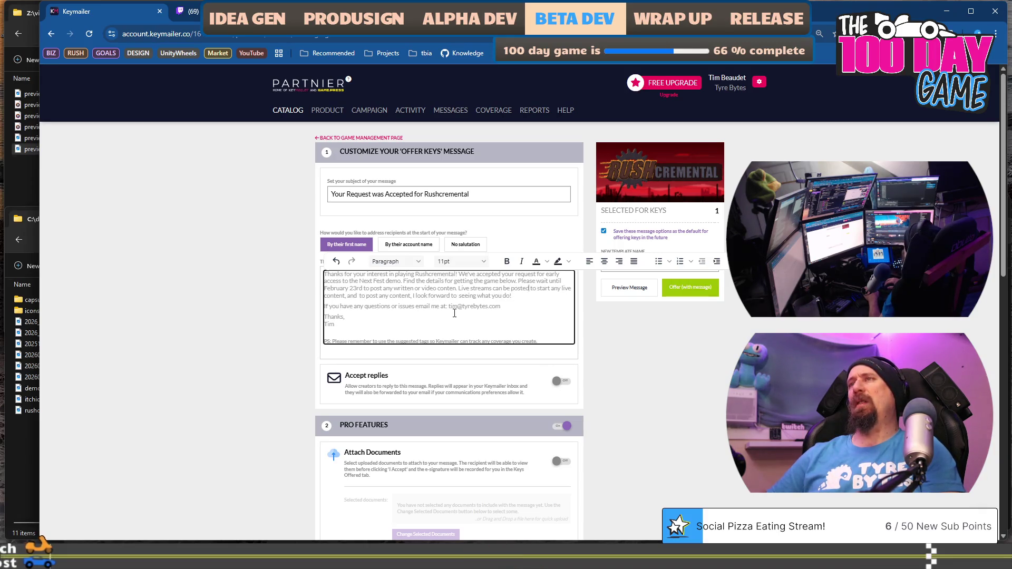
type(" time. to")
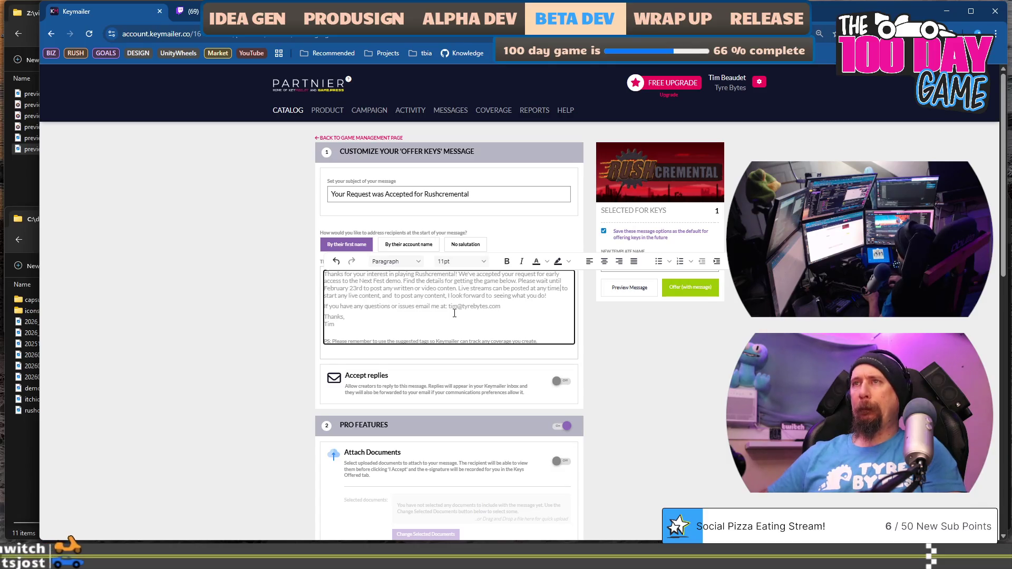
Step: Delete the leftover posting clause and the 'I look forward to seeing what you do!' sentence
key("shift+End")
key("shift+Down")
key("ctrl+shift+Left")
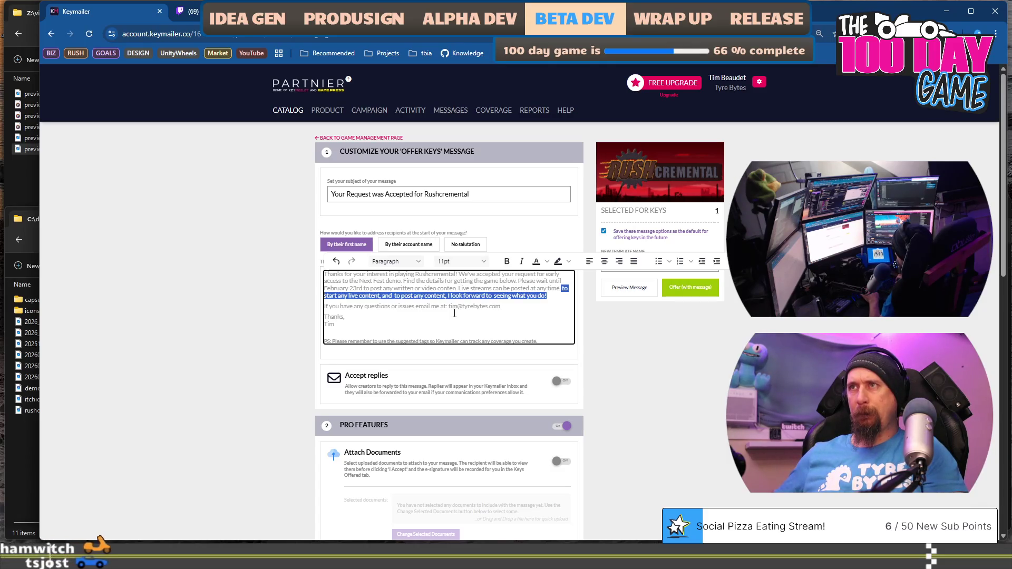
key("ctrl+shift+Left")
key("ctrl+shift+Left")
key("ctrl+shift+Left")
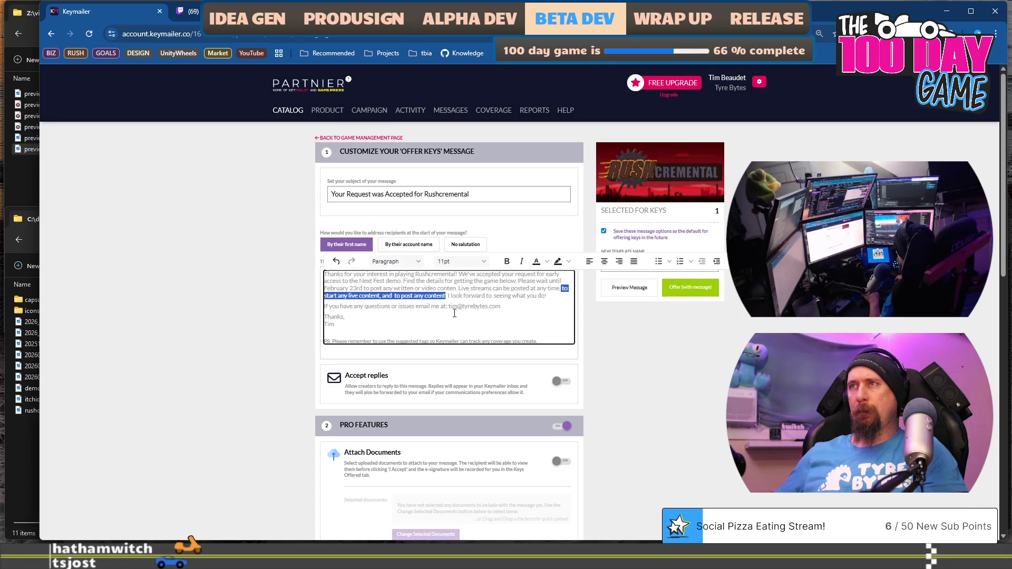
key("BackSpace")
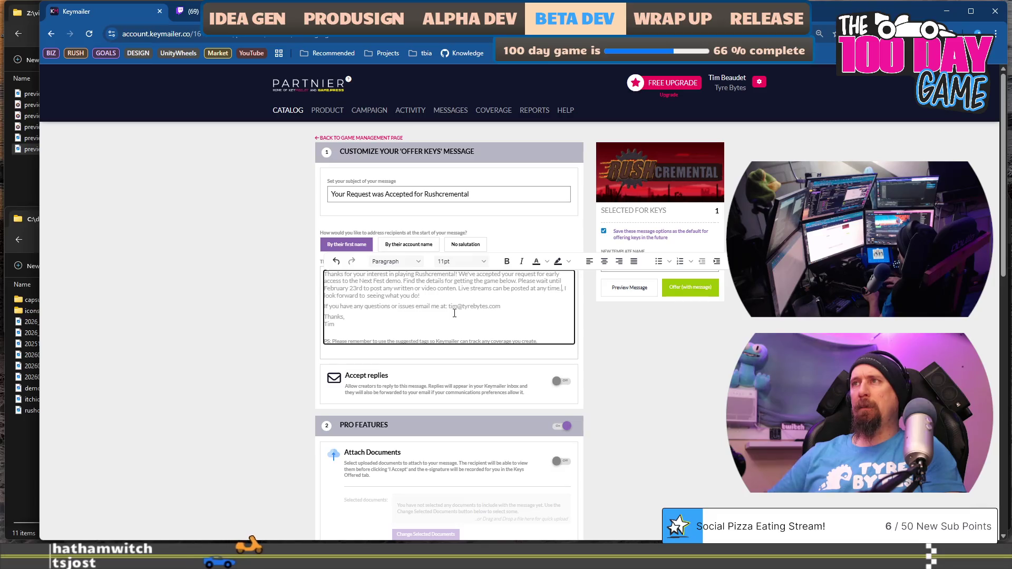
key("shift+Down")
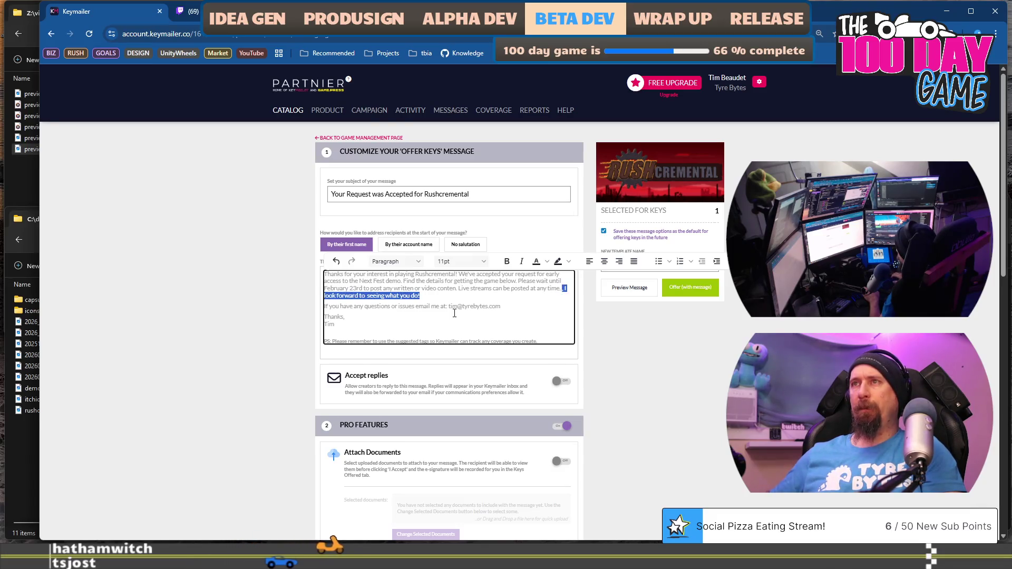
key("BackSpace")
key("Down")
key("Down")
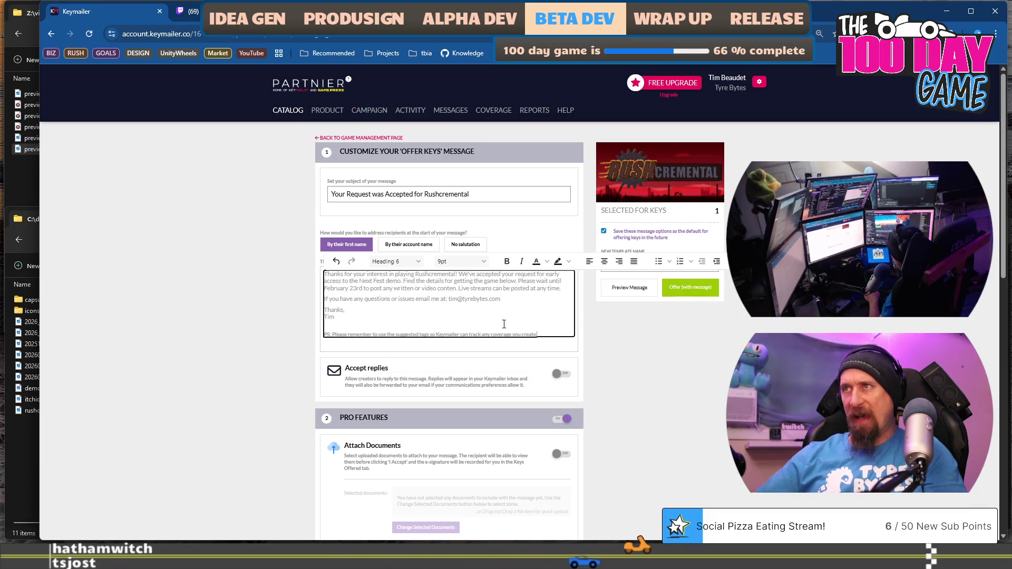
scroll(505, 325, "down", 7)
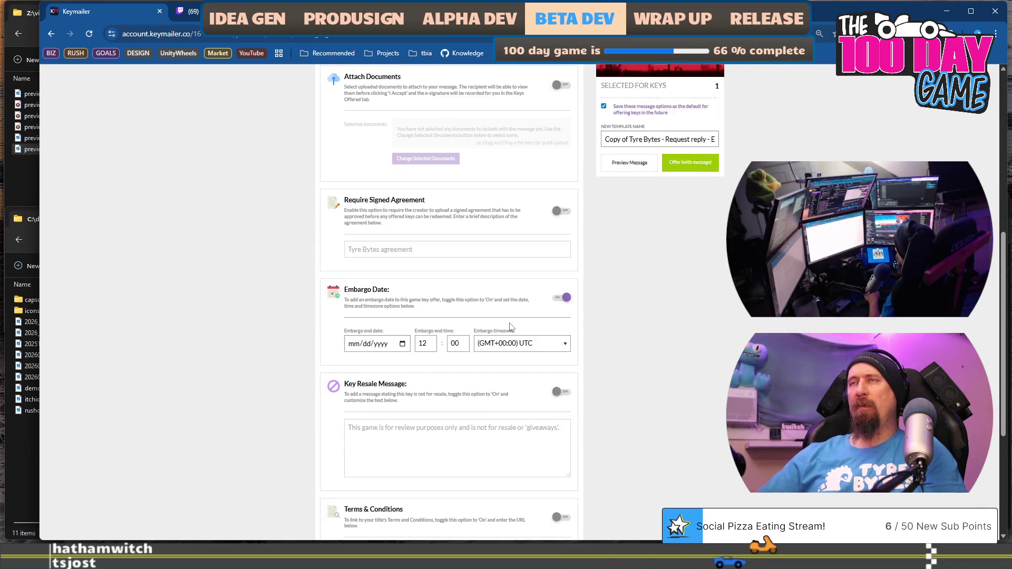
Step: Switch the Embargo Date toggle under Pro Features to Off
scroll(509, 327, "up", 3)
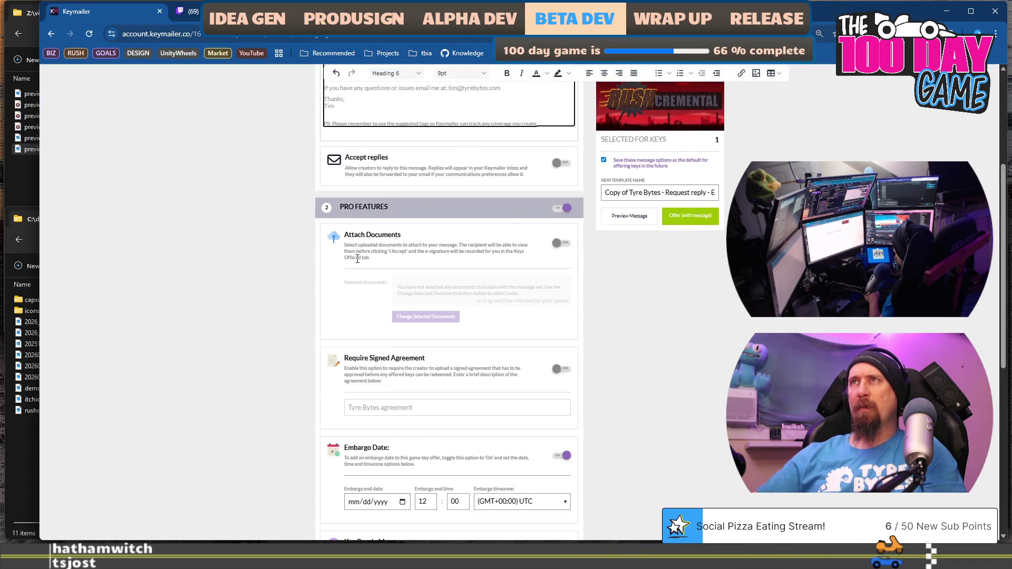
scroll(357, 258, "up", 3)
scroll(295, 392, "down", 3)
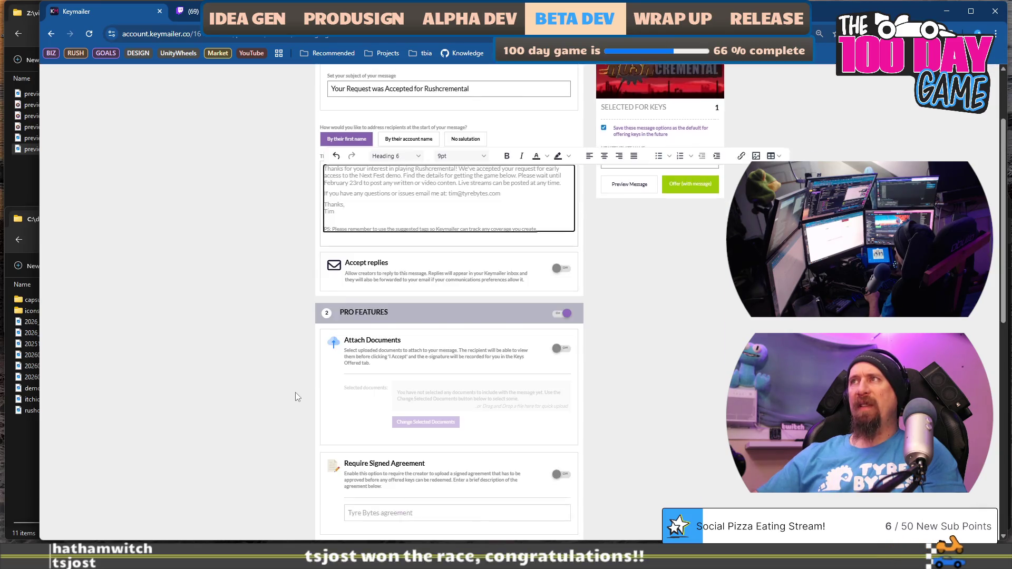
scroll(280, 328, "down", 5)
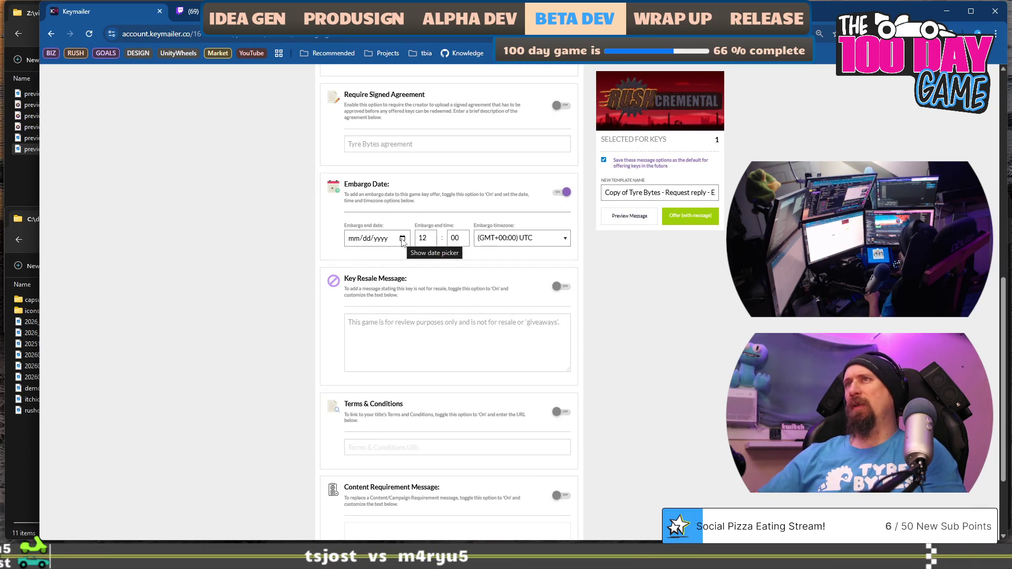
left_click(562, 193)
scroll(340, 281, "down", 2)
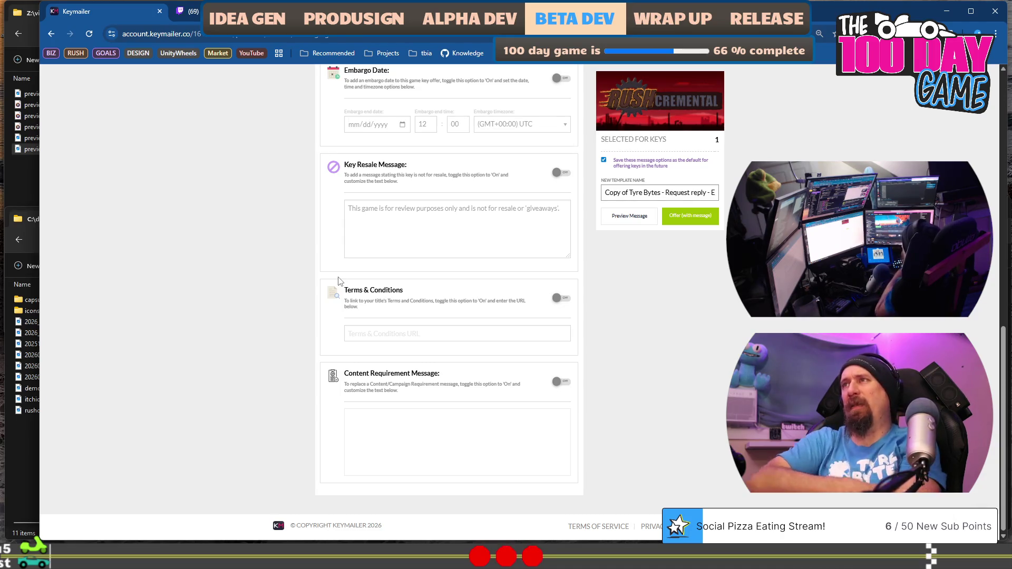
scroll(430, 261, "up", 7)
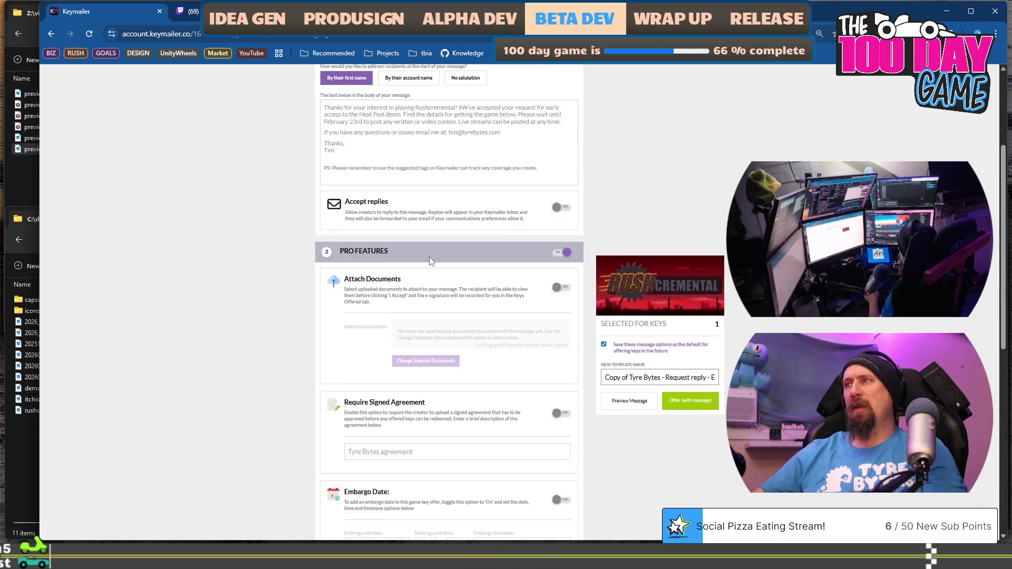
Step: Replace 'Eggcelerate!' at the end of the template name with 'Rush'
left_click(665, 195)
key("End")
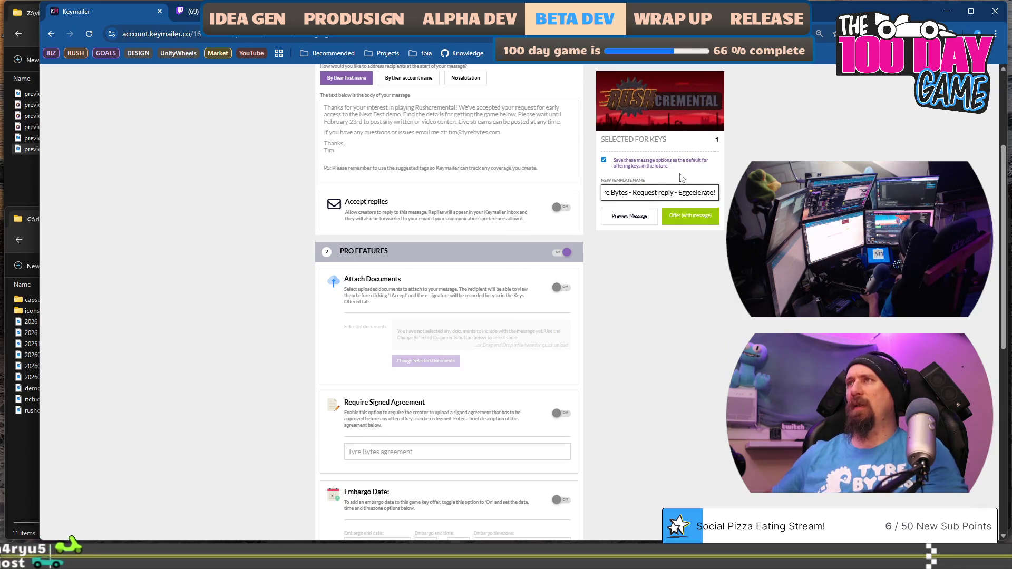
key("ctrl+shift+Left")
type("Rushc")
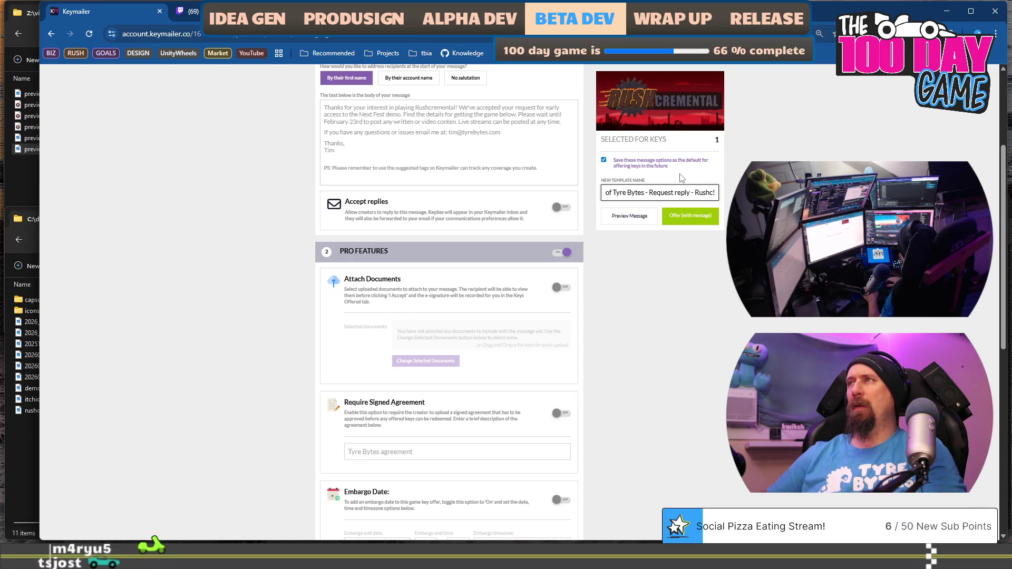
key("BackSpace")
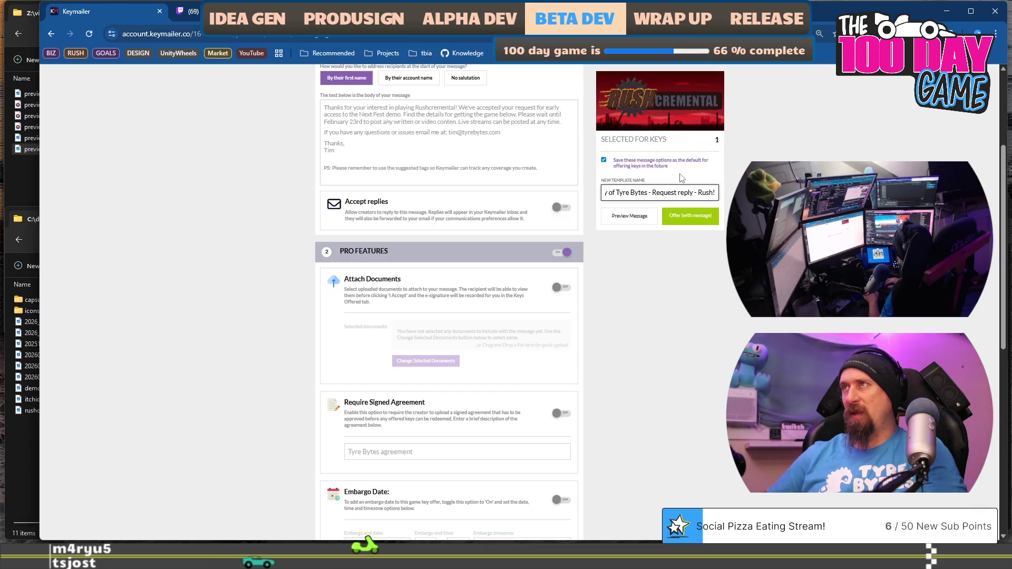
Step: Remove the 'Copy of Tyre Bytes - ' prefix, add 'NF Demo', and capitalise 'Reply'
key("Home")
key("ctrl+shift+Right")
key("ctrl+shift+Right")
key("ctrl+shift+Right")
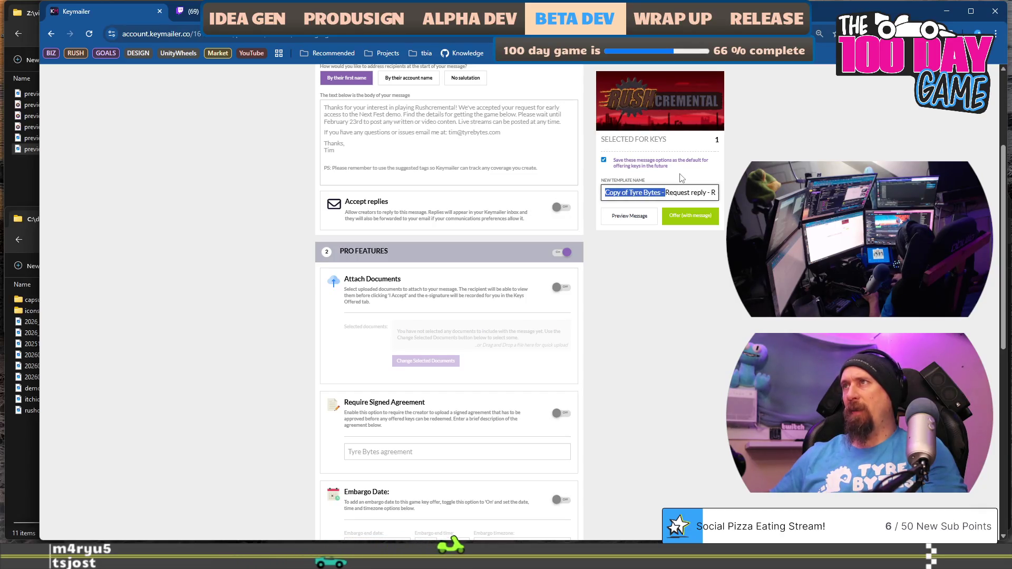
key("Delete")
key("End")
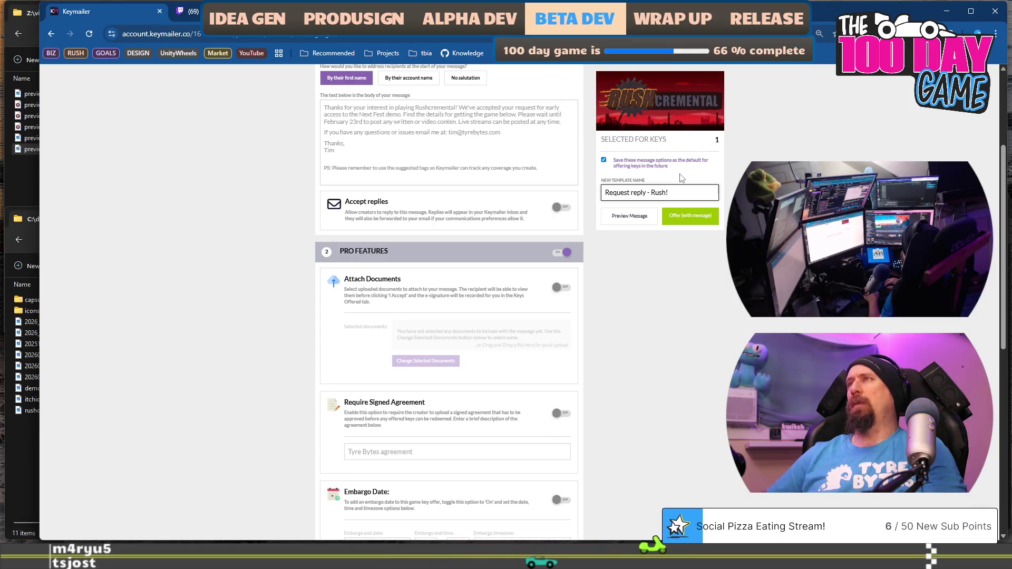
key("Left")
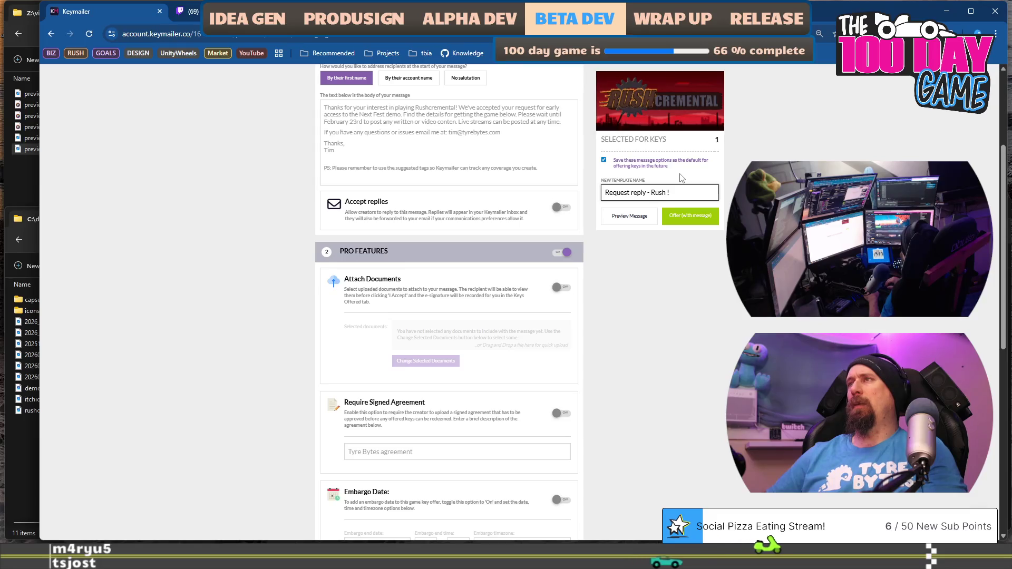
type("NF Demo")
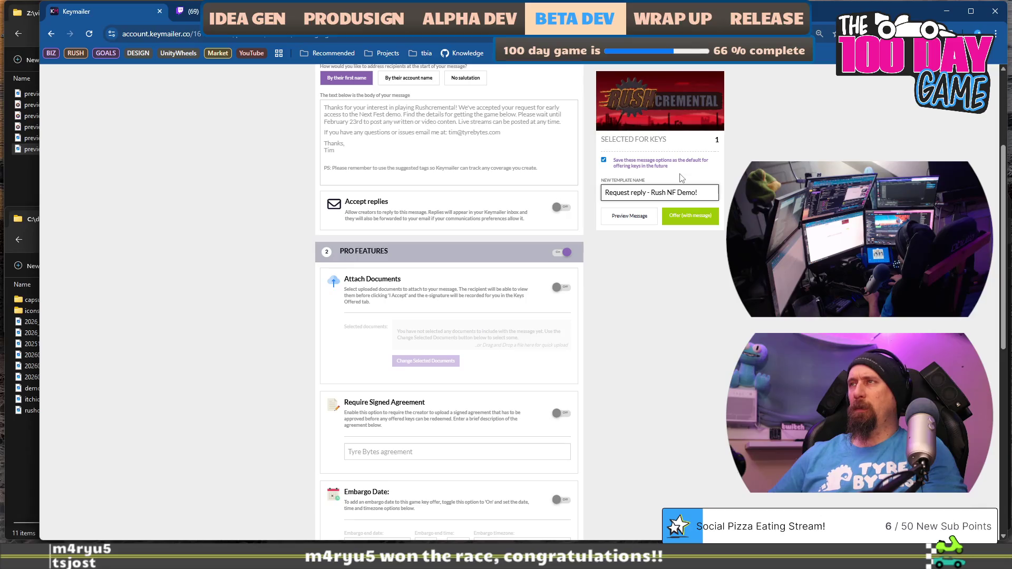
key("ctrl+Left")
key("Delete")
type("R")
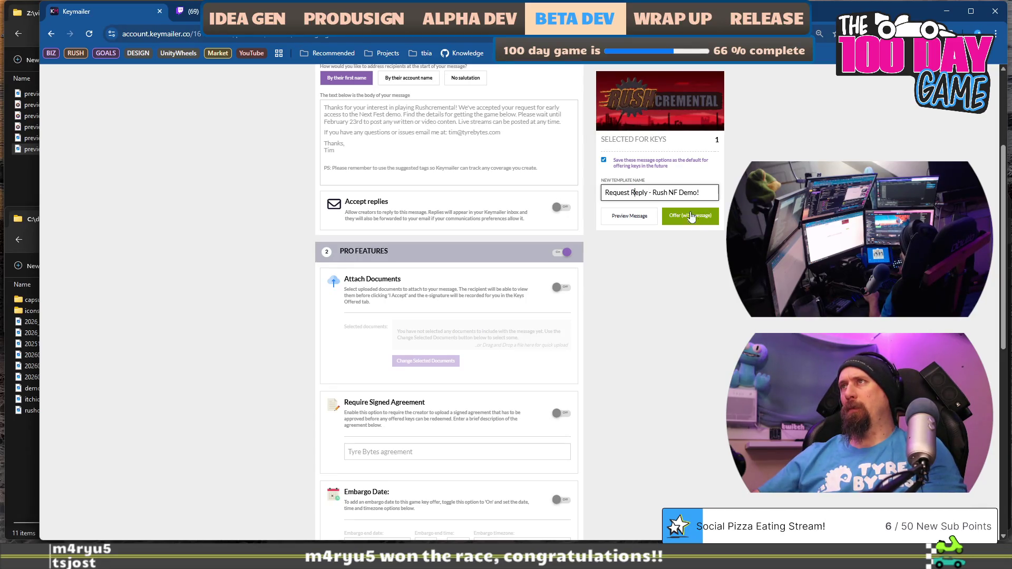
scroll(650, 260, "up", 3)
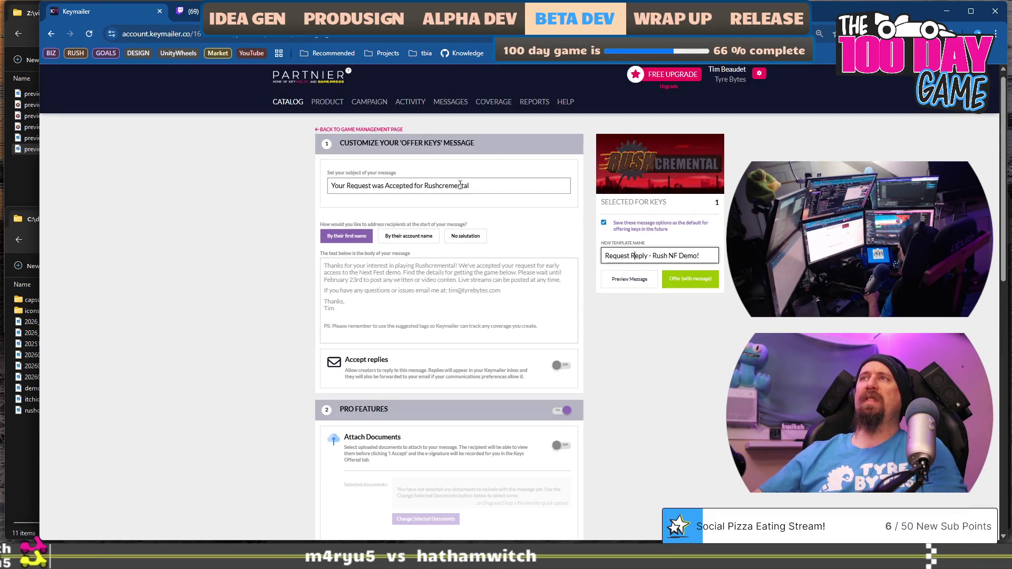
scroll(427, 263, "down", 2)
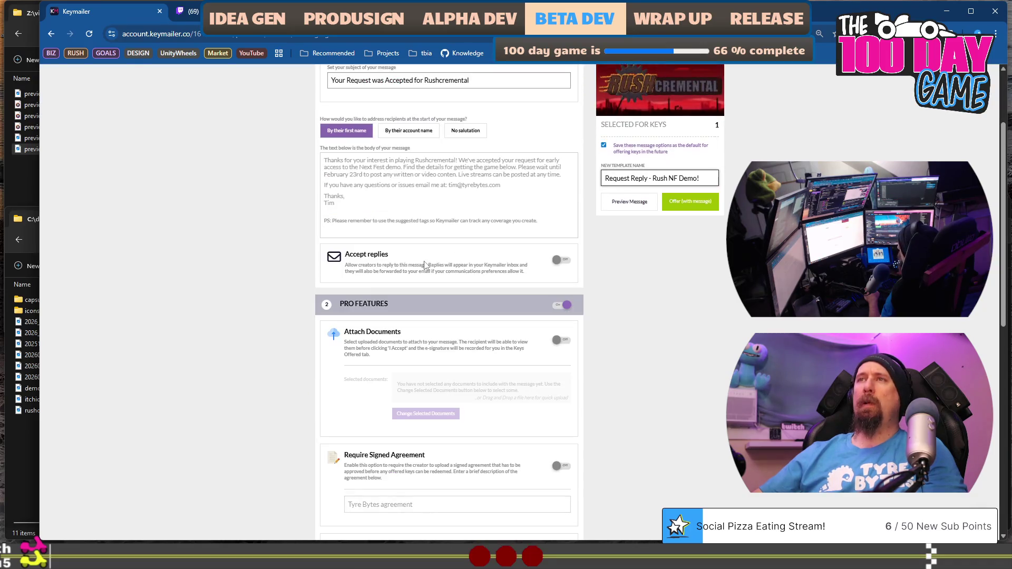
scroll(426, 265, "down", 10)
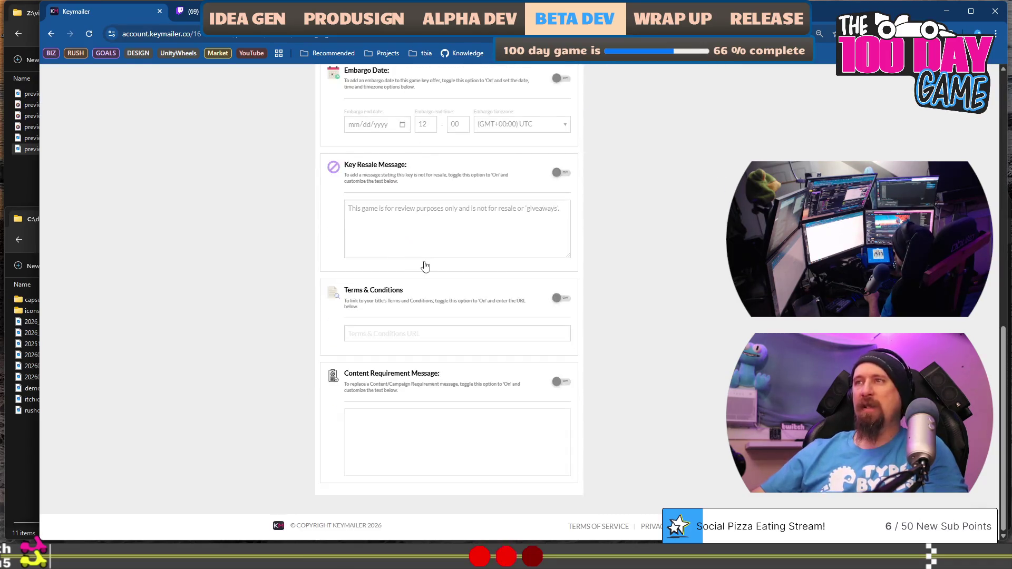
scroll(425, 265, "up", 6)
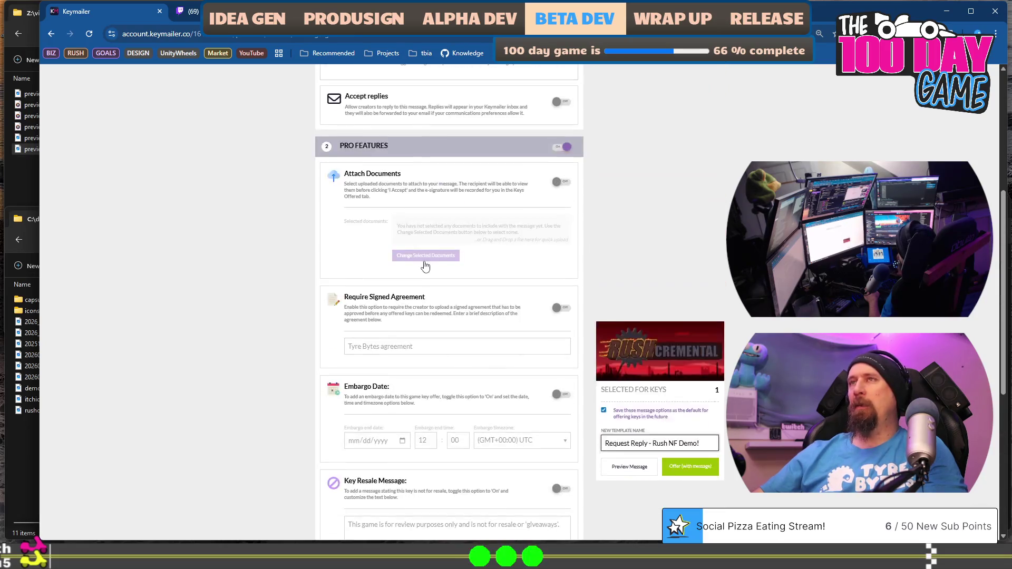
scroll(426, 265, "up", 5)
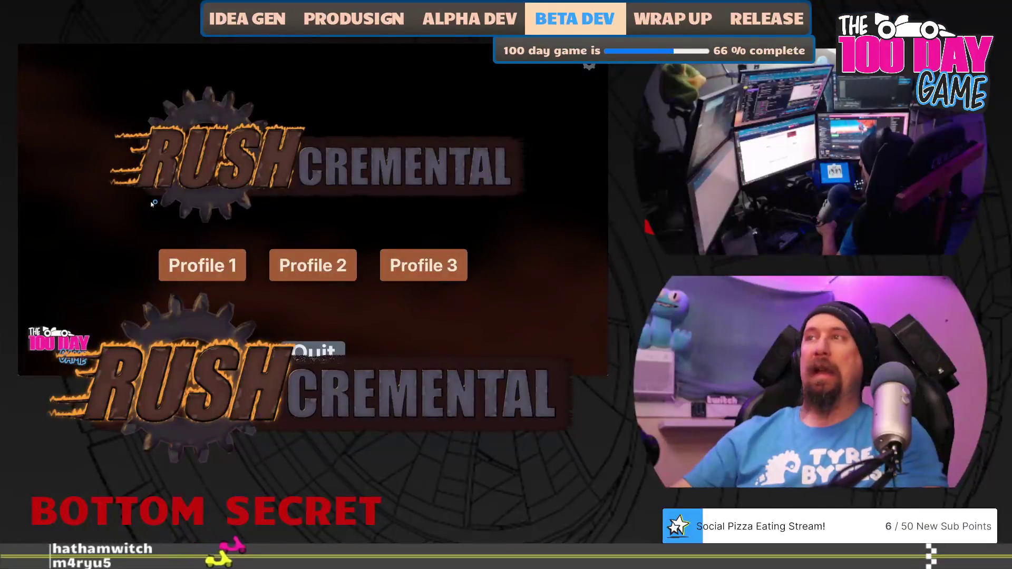
Step: Load the second profile, sweep the fog for loot, and buy a Better Searching upgrade
left_click(313, 265)
mouse_move(313, 265)
left_mouse_down()
mouse_move(294, 226)
mouse_move(235, 239)
mouse_move(301, 291)
mouse_move(331, 285)
mouse_move(294, 244)
mouse_move(379, 215)
mouse_move(314, 221)
left_mouse_up()
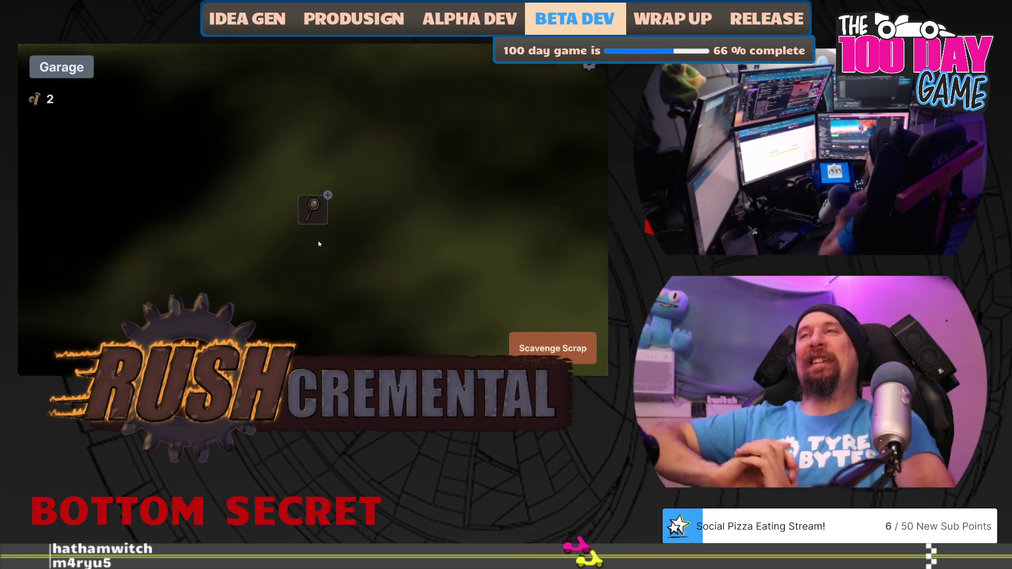
mouse_move(315, 212)
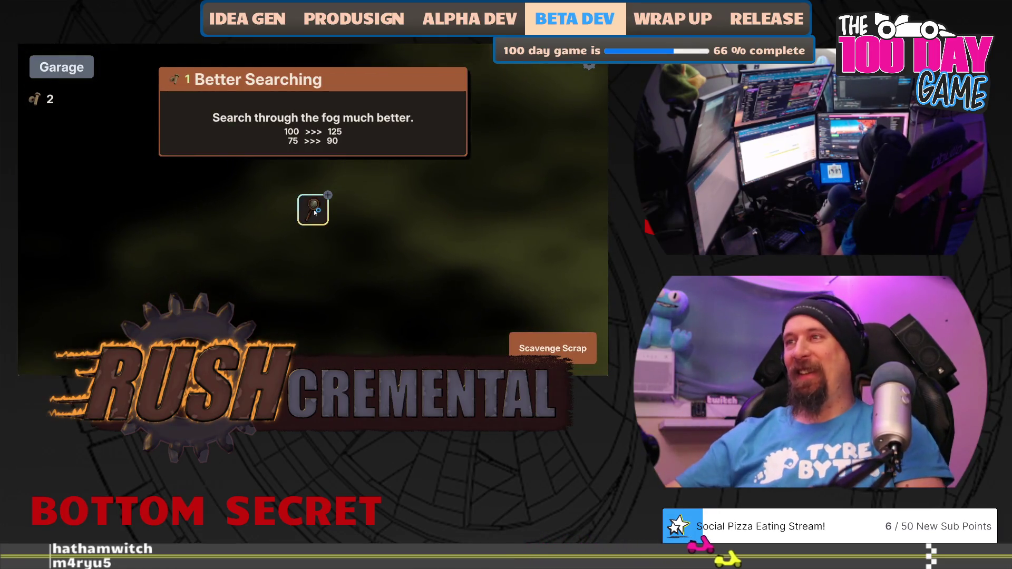
left_click(314, 212)
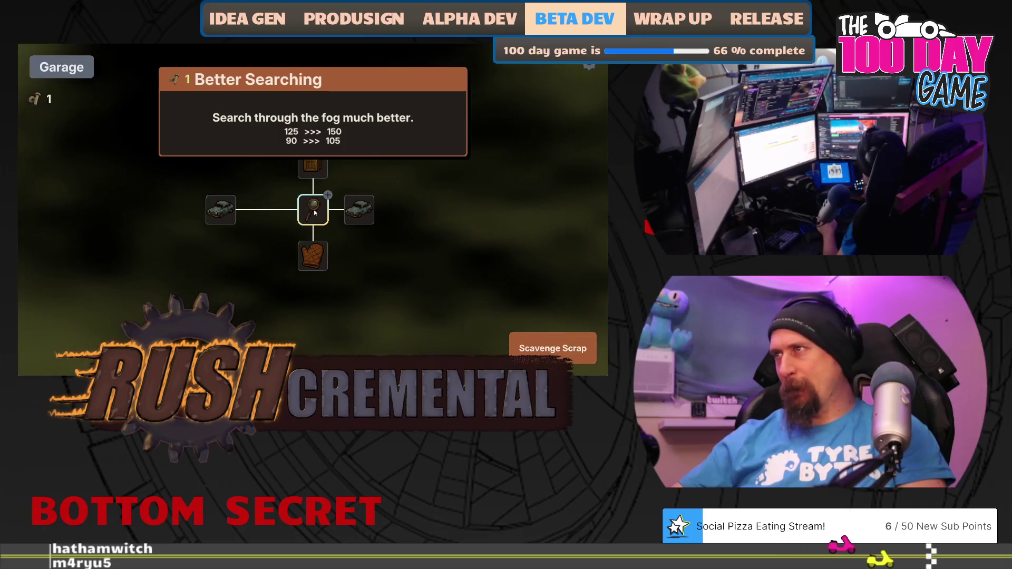
Step: Collect three scrap pieces on a supply run, then buy the final Better Searching upgrade
left_click(546, 337)
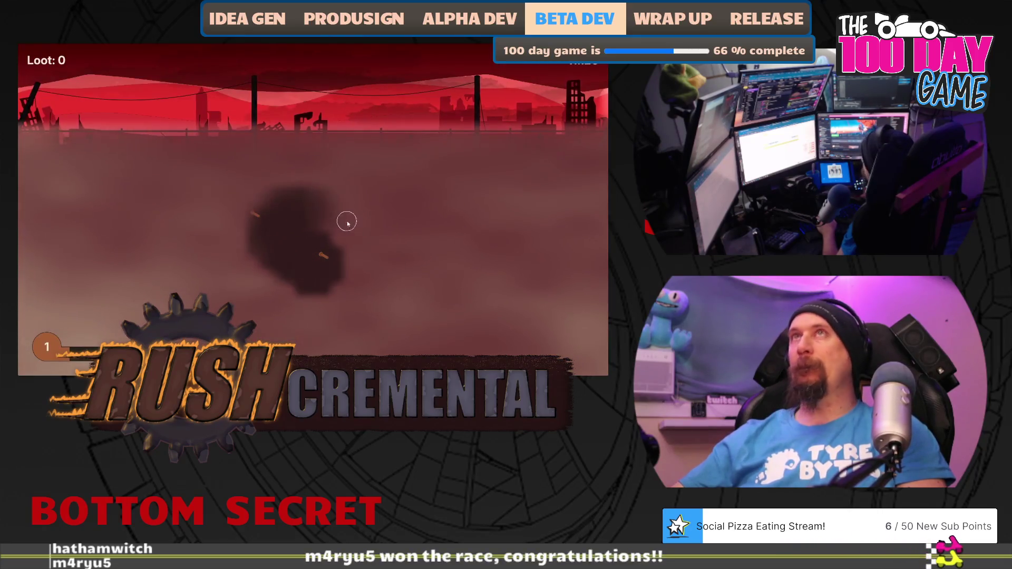
left_click(318, 256)
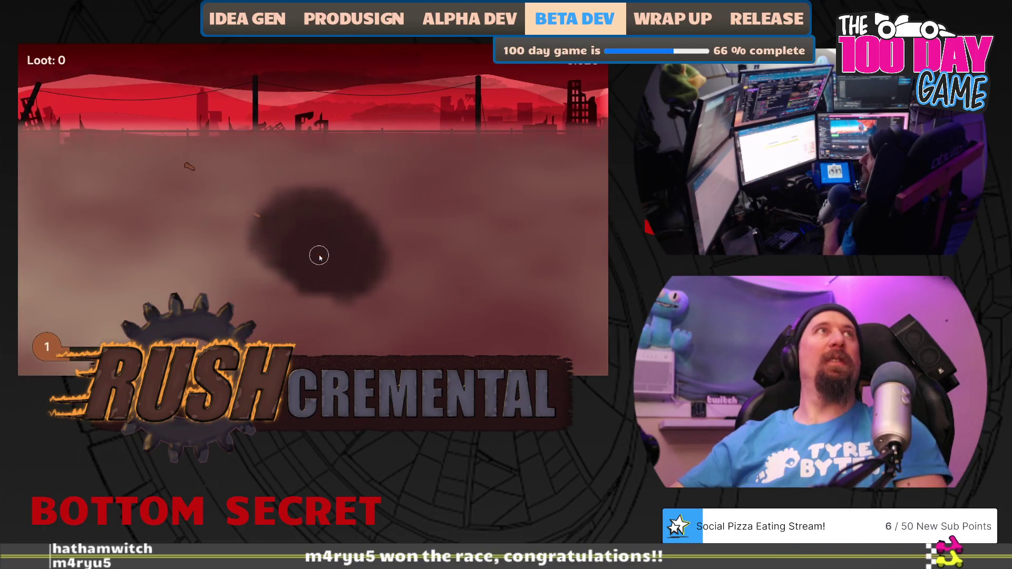
left_click(256, 213)
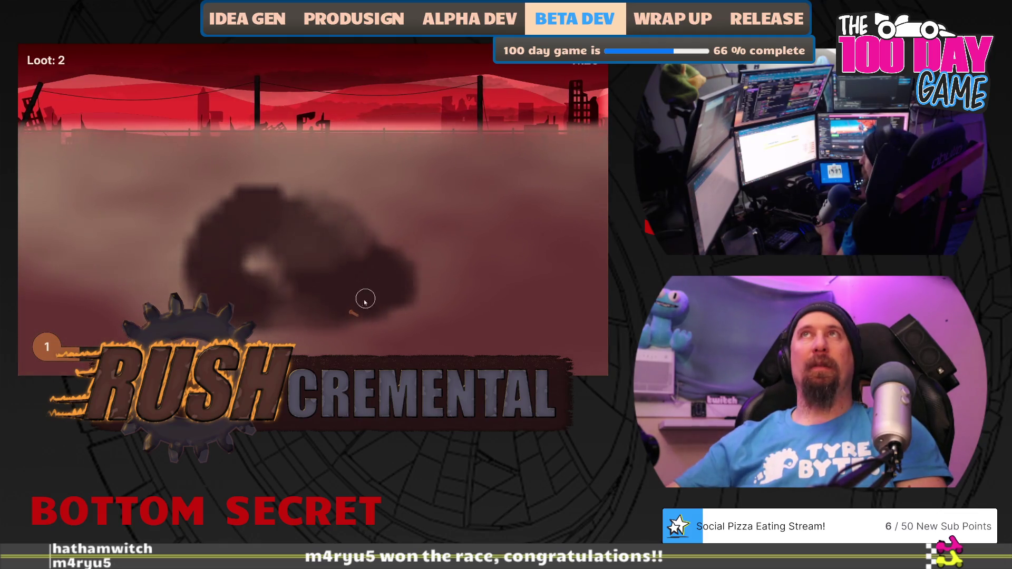
left_click(351, 315)
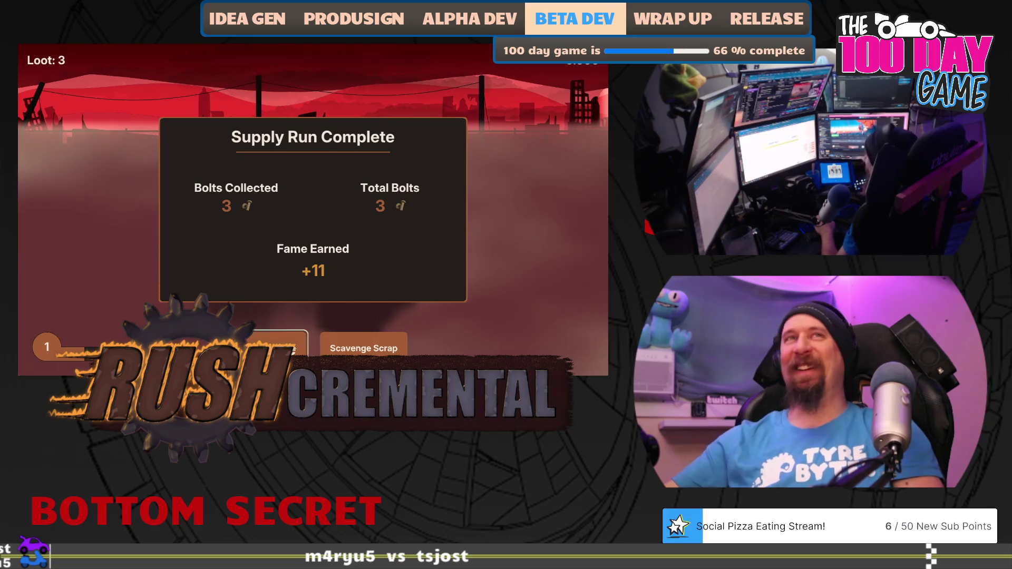
left_click(279, 345)
left_click(314, 213)
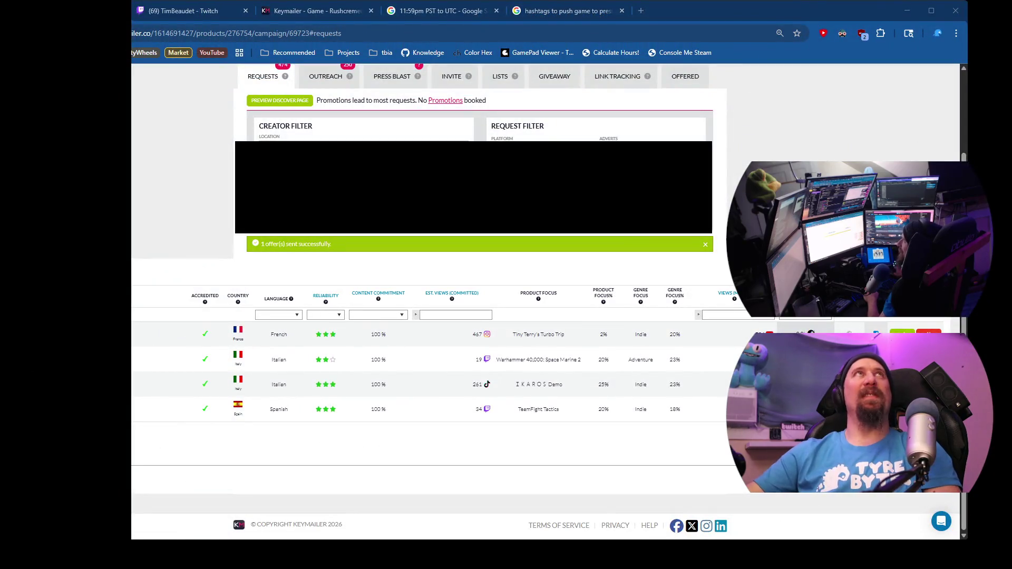
Step: Bring up the press outlets table, ranked by estimated monthly views
left_click_drag(681, 335, 673, 336)
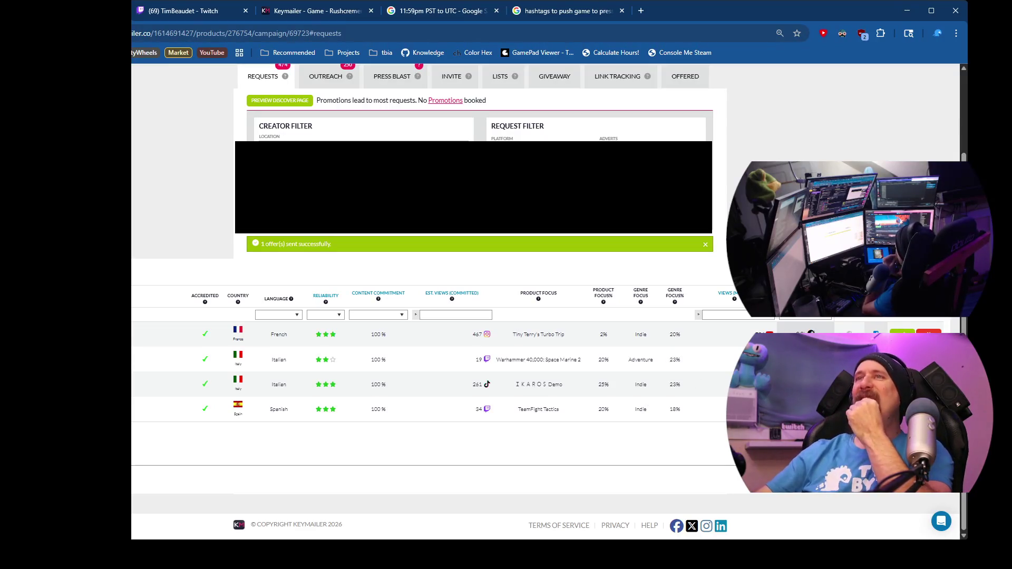
scroll(480, 295, "up", 2)
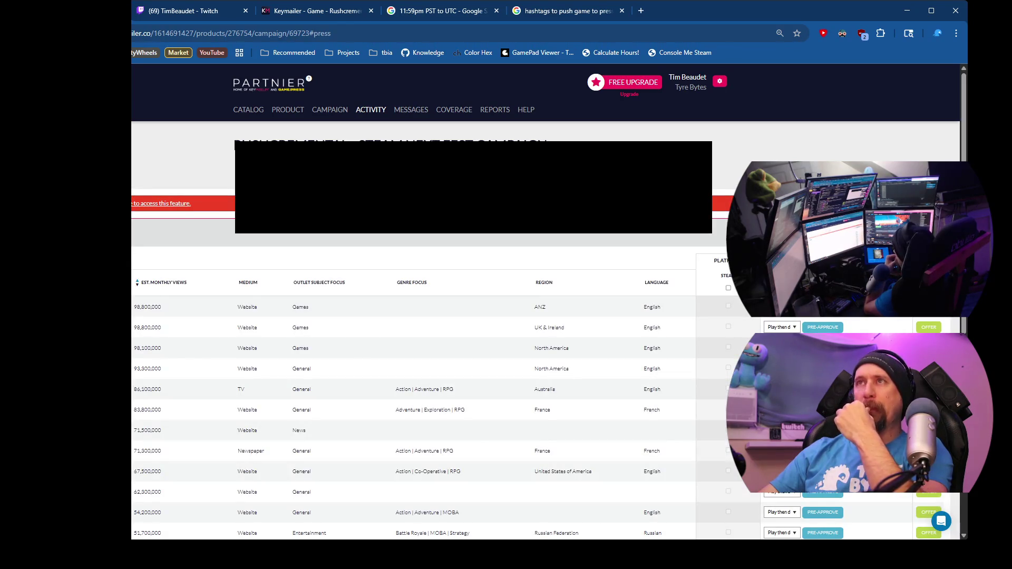
Step: Go back to the creator search results and browse to a Minecraft-focused creator (85.71% Minecraft)
key("alt+Left")
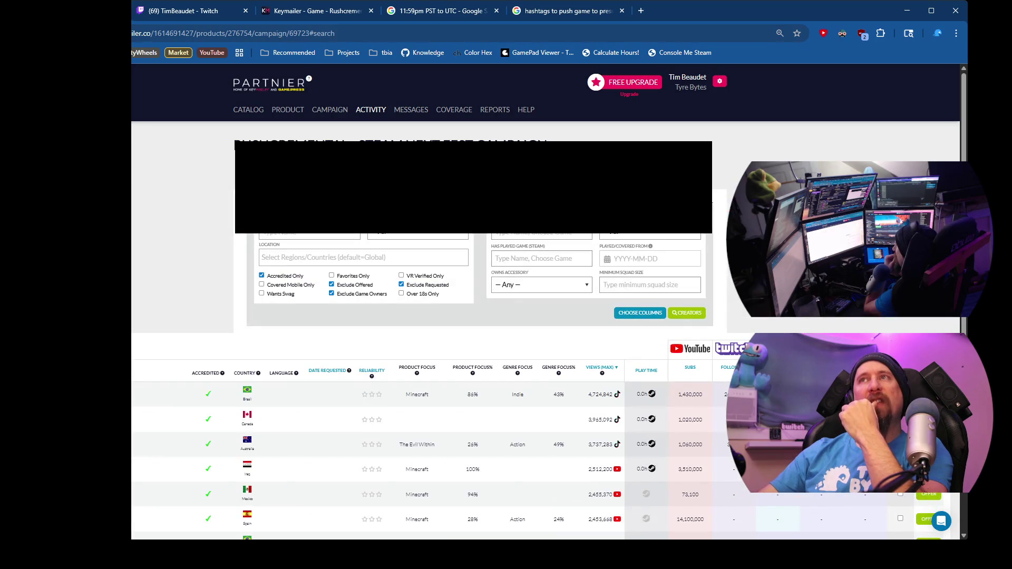
key("alt+Left")
key("alt+Right")
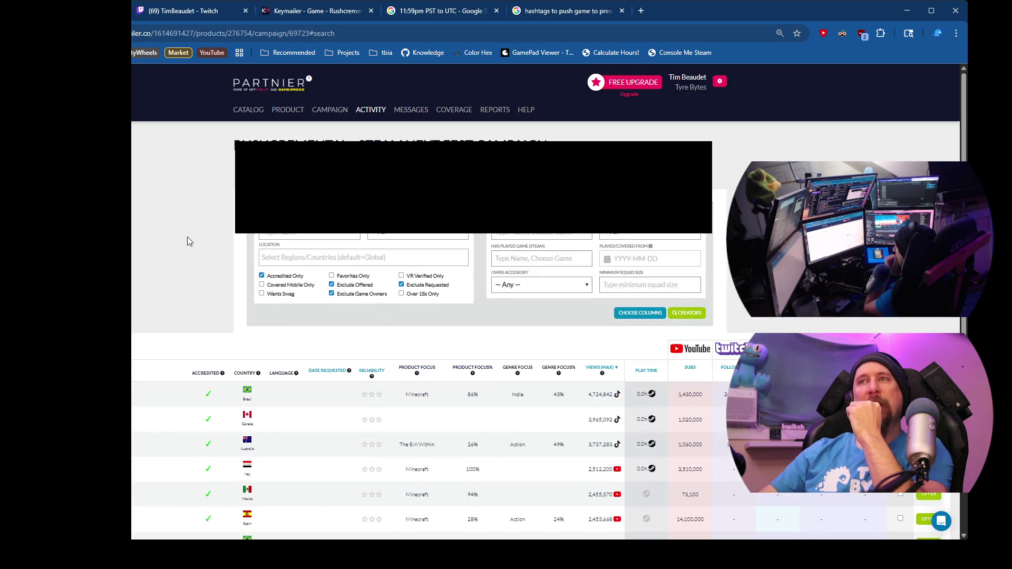
scroll(183, 230, "down", 3)
scroll(177, 225, "up", 3)
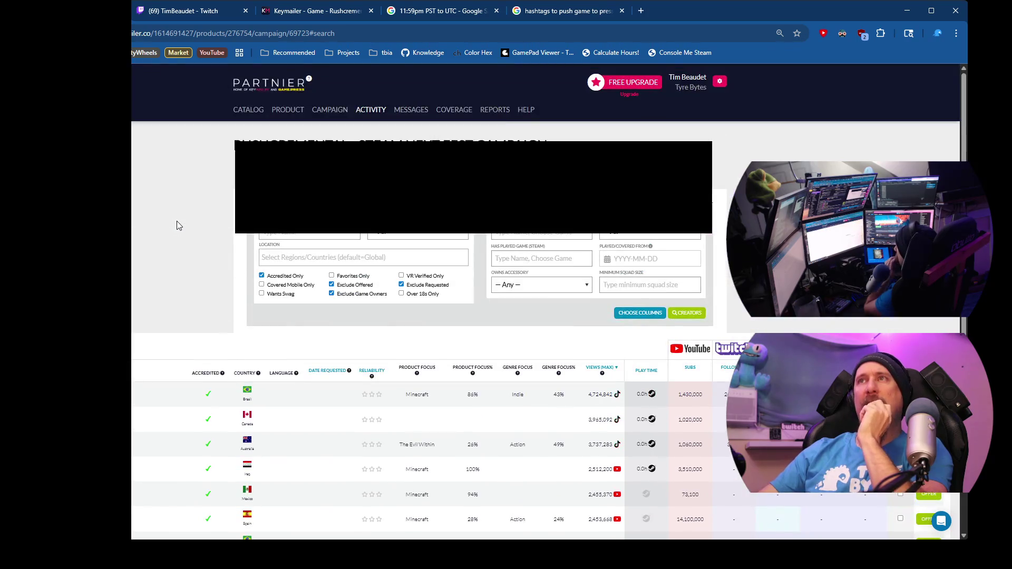
scroll(177, 226, "down", 5)
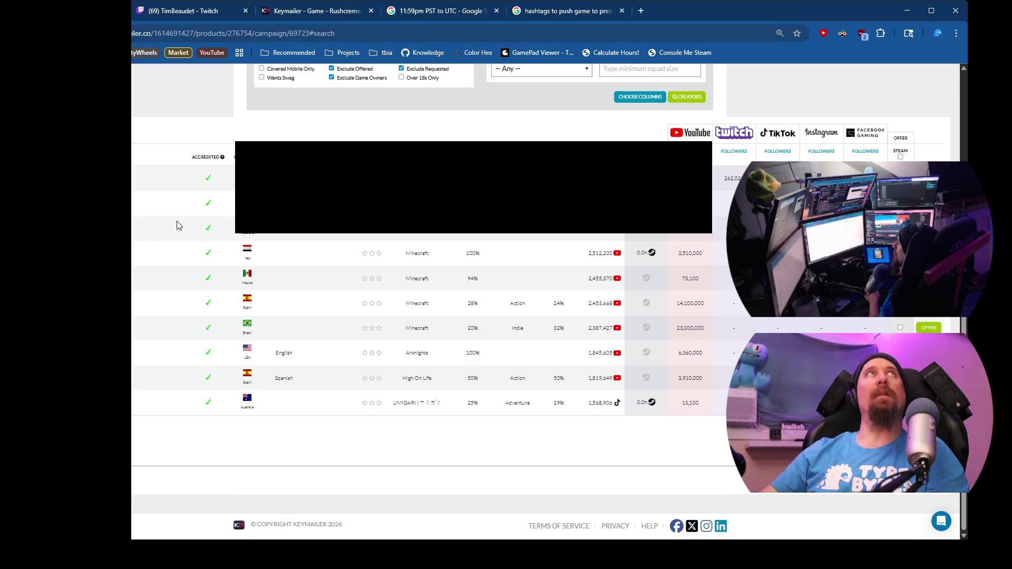
scroll(177, 225, "up", 1)
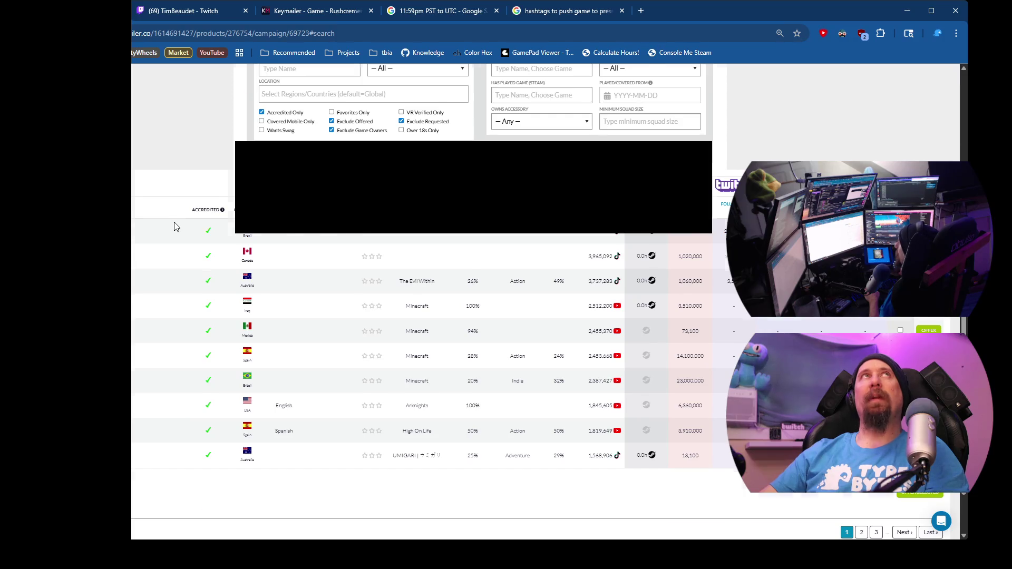
scroll(175, 223, "up", 3)
scroll(174, 222, "down", 5)
scroll(174, 223, "up", 5)
scroll(174, 222, "down", 5)
scroll(174, 223, "up", 5)
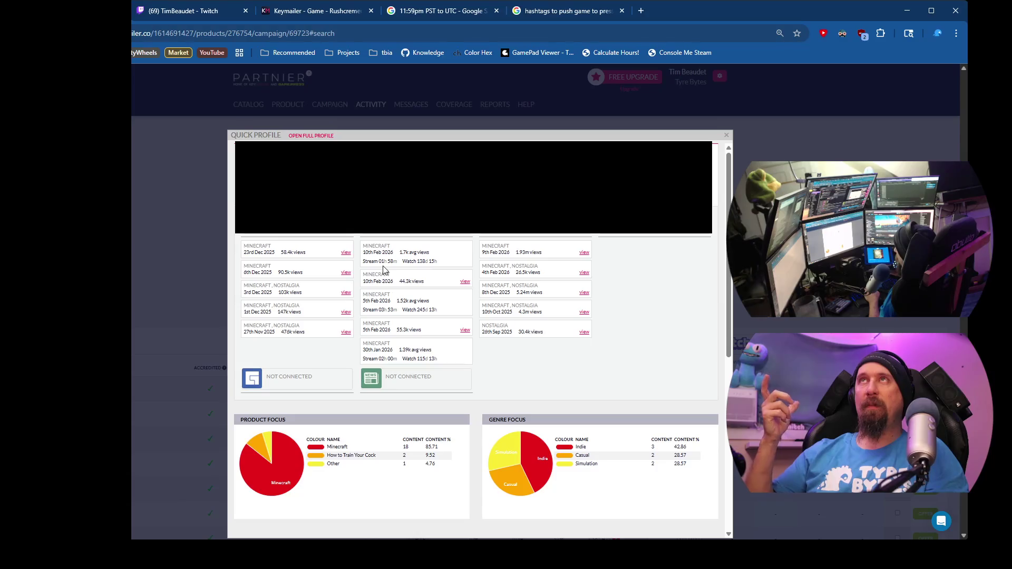
key("Escape")
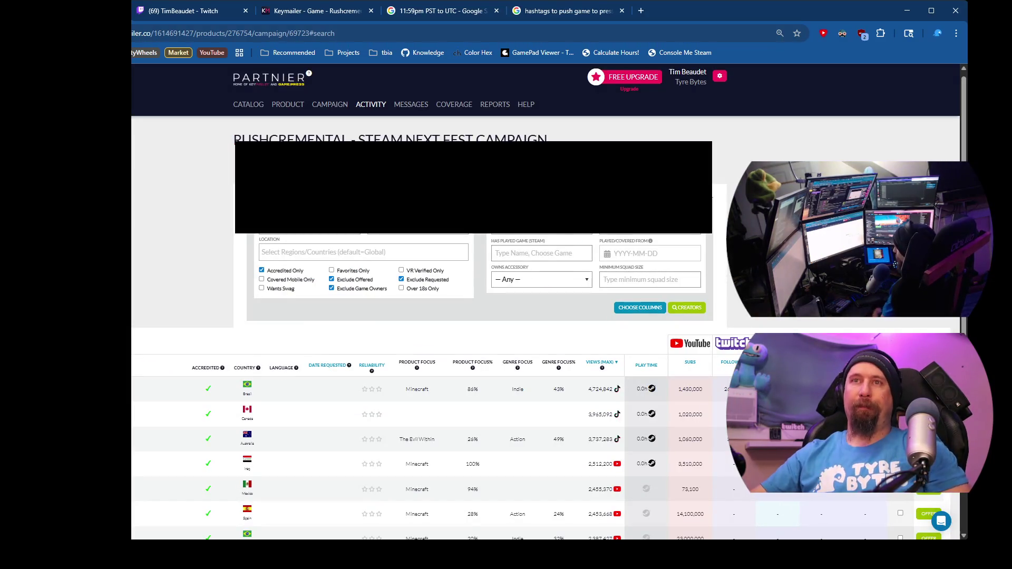
scroll(132, 306, "down", 2)
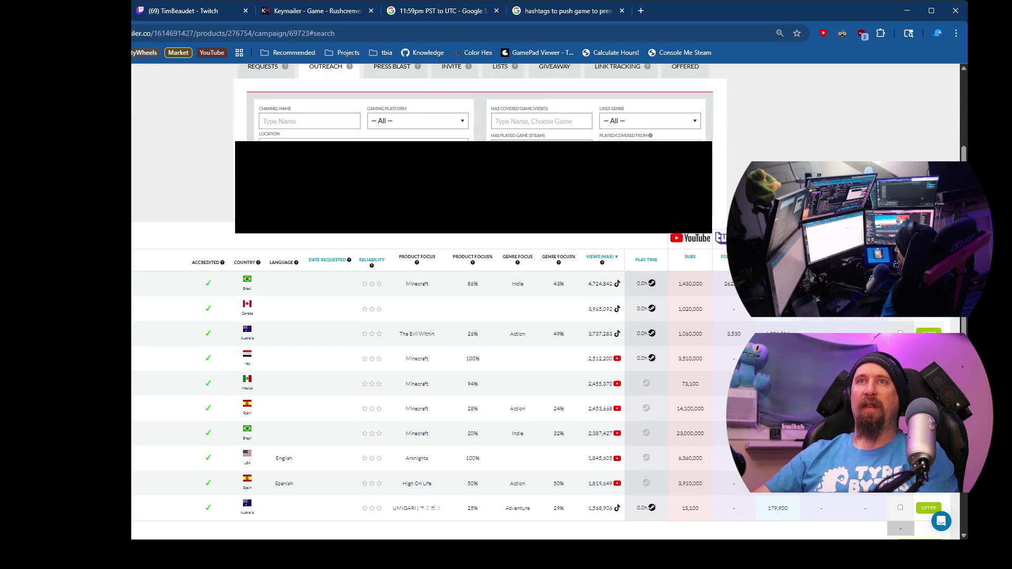
left_click(133, 283)
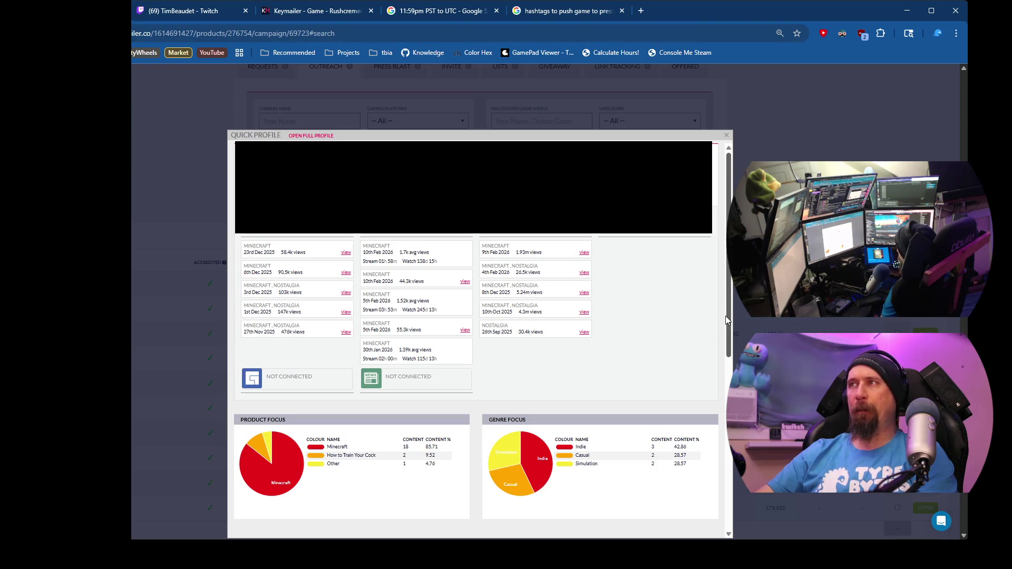
left_click_drag(727, 321, 731, 327)
scroll(698, 253, "up", 1)
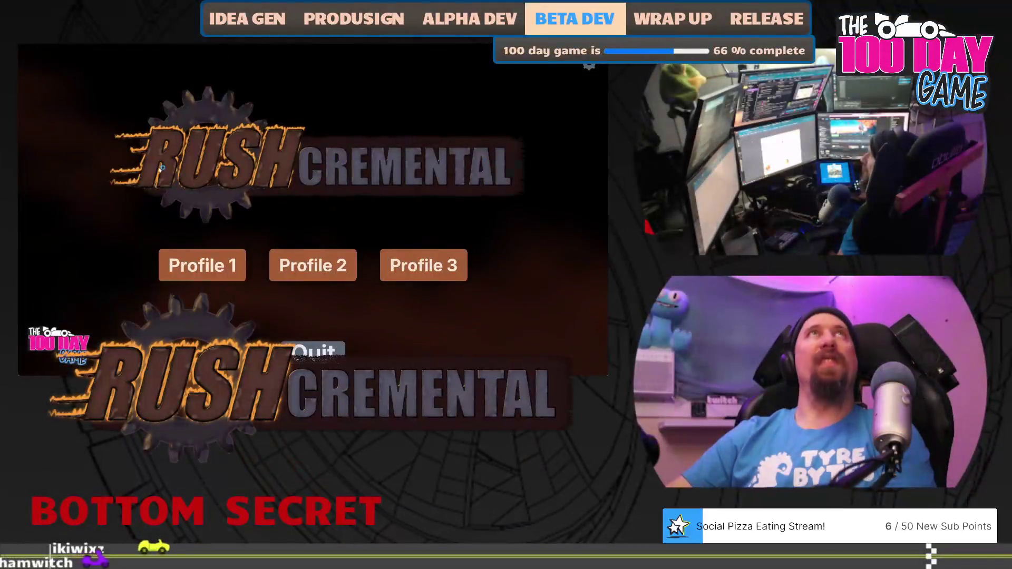
Step: Load Profile 1, clear fog for scrap, and buy two Better Searching levels
left_click(202, 265)
left_click_drag(277, 288, 332, 286)
mouse_move(295, 245)
left_mouse_down()
mouse_move(377, 216)
mouse_move(318, 203)
mouse_move(313, 232)
left_mouse_up()
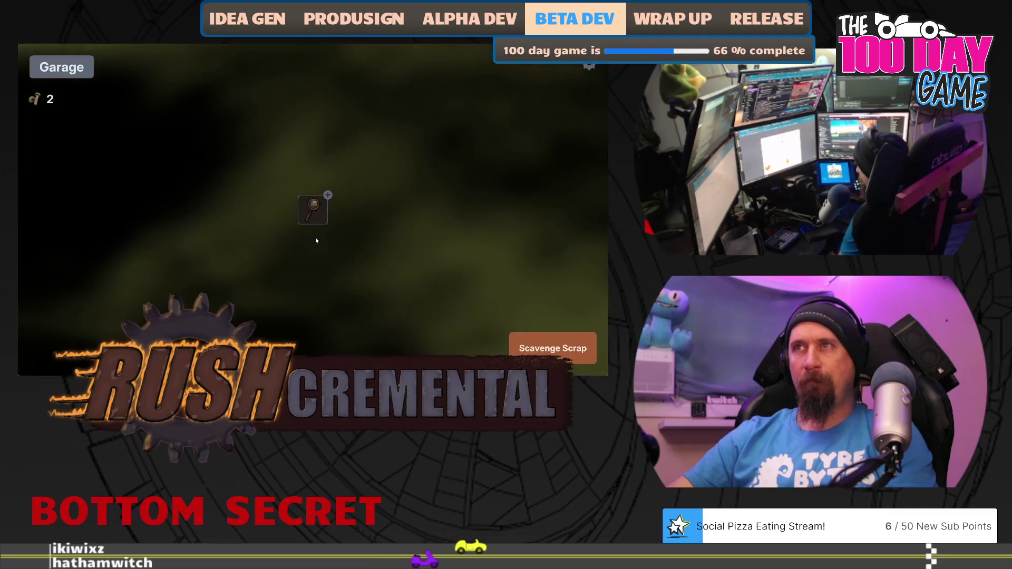
mouse_move(314, 210)
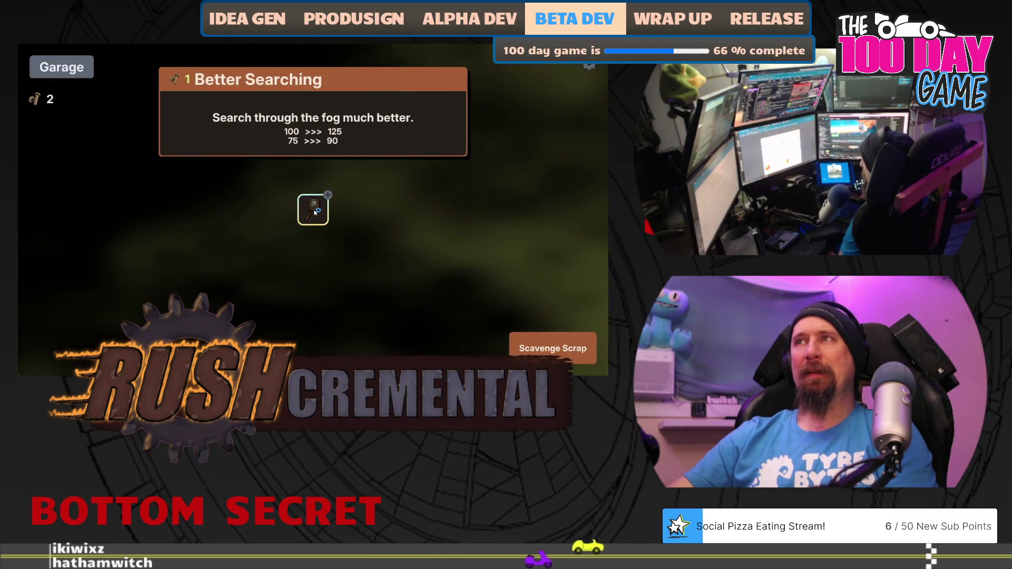
left_click(315, 210)
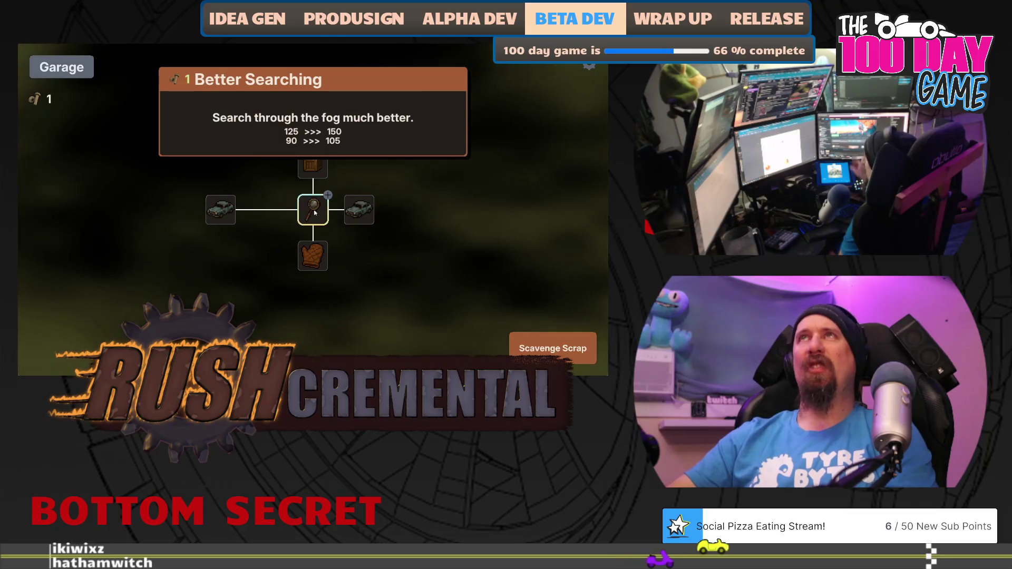
left_click(314, 210)
Step: Play another scrap run, then max out Better Searching and buy another upgrade
left_click(538, 345)
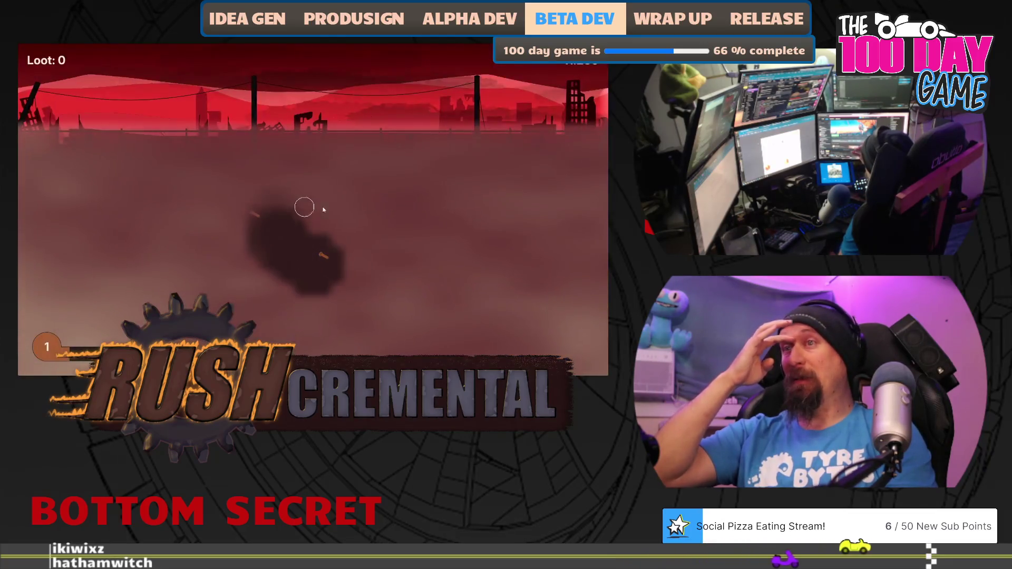
left_click(260, 214)
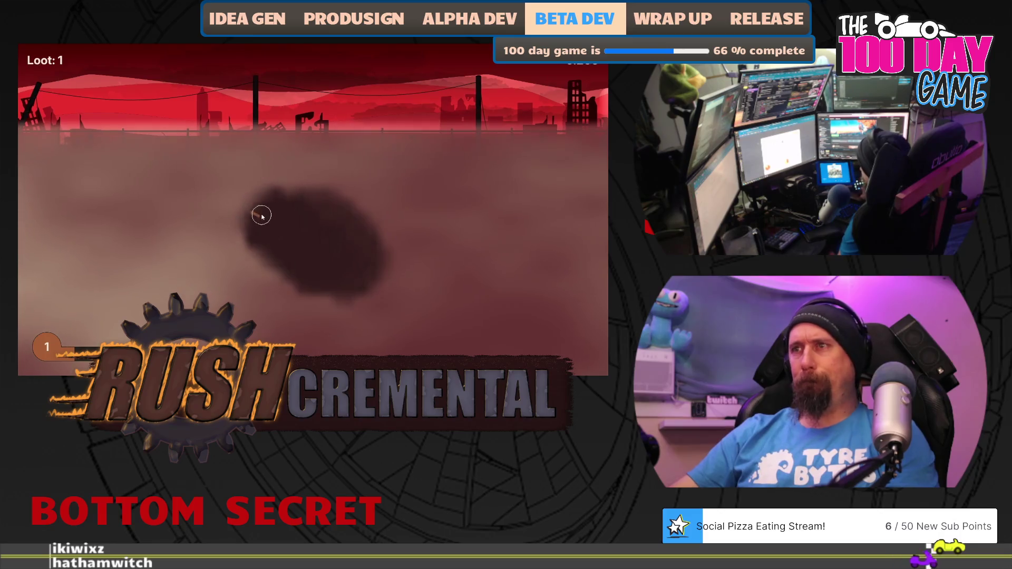
left_click(208, 271)
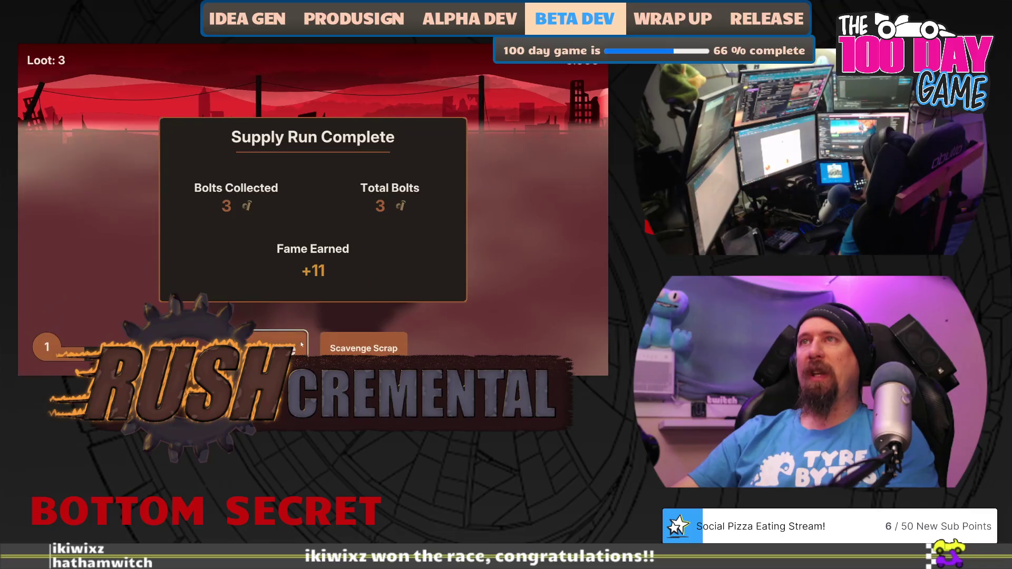
left_click(282, 345)
left_click(313, 209)
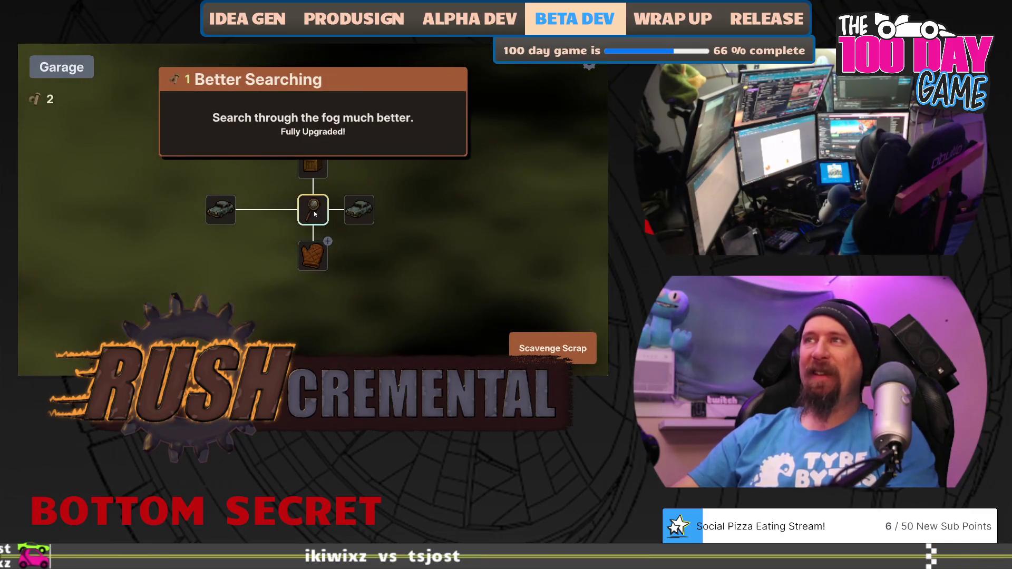
left_click(315, 167)
Step: Play two more scavenging runs with the gloves upgrade bought between, ending at 7 bolts
left_click(552, 348)
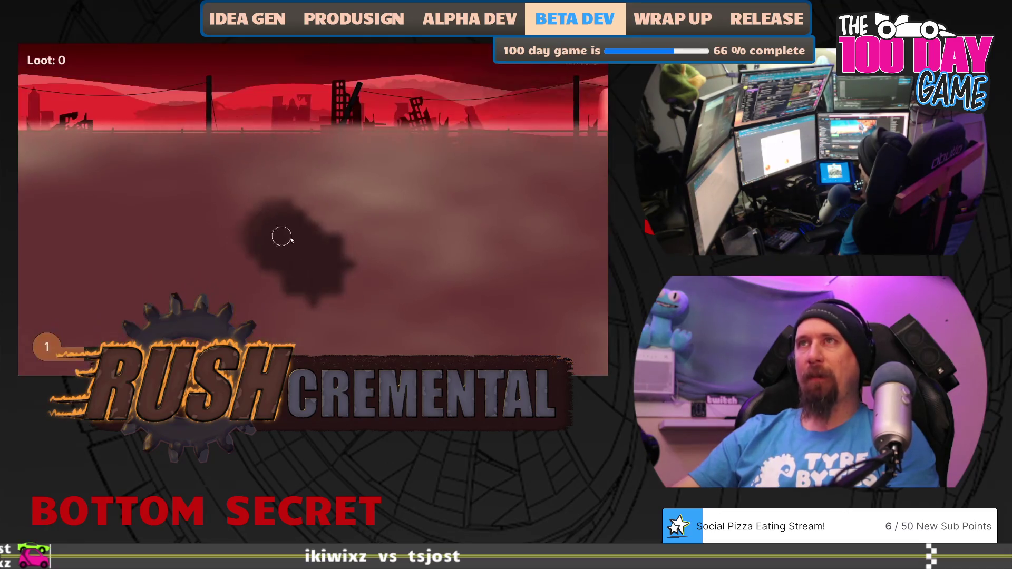
mouse_move(319, 218)
left_mouse_down()
mouse_move(334, 182)
mouse_move(440, 174)
mouse_move(450, 289)
mouse_move(338, 326)
mouse_move(174, 295)
mouse_move(195, 274)
mouse_move(161, 174)
mouse_move(140, 271)
left_mouse_up()
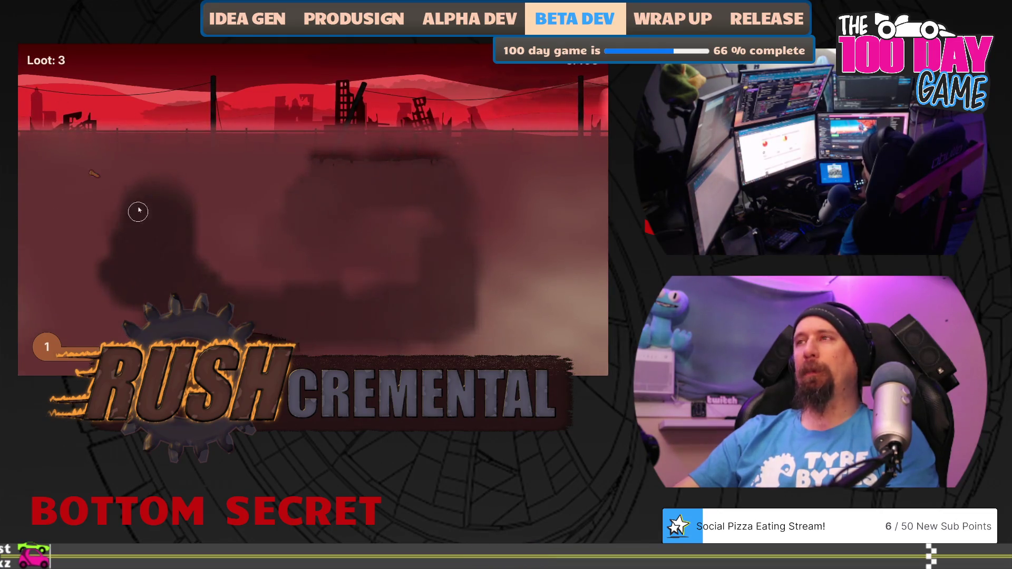
left_click(281, 346)
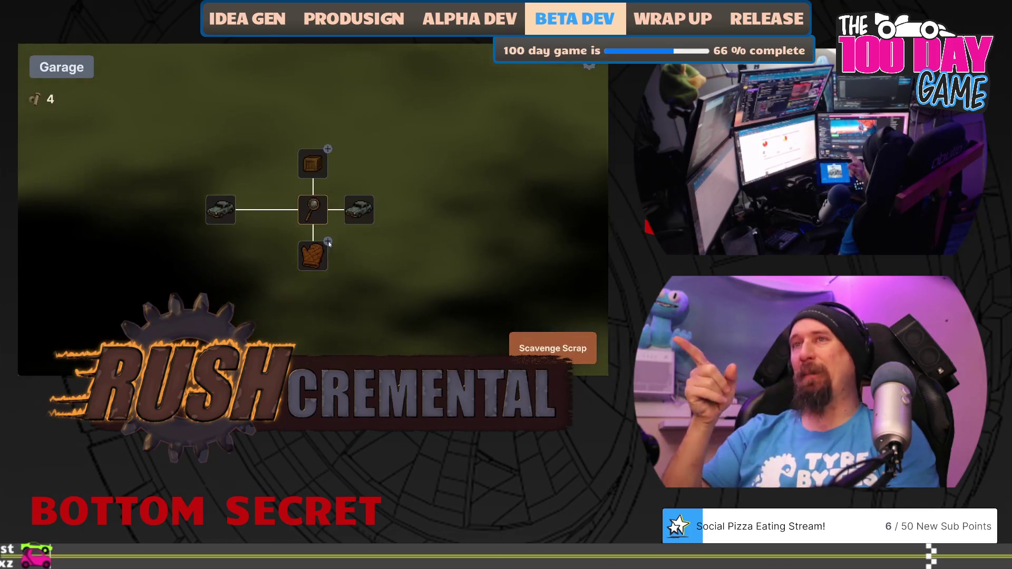
left_click(328, 241)
left_click(553, 348)
mouse_move(312, 264)
left_mouse_down()
mouse_move(316, 192)
mouse_move(188, 243)
mouse_move(221, 228)
mouse_move(131, 188)
mouse_move(156, 174)
mouse_move(157, 268)
mouse_move(134, 311)
mouse_move(235, 324)
mouse_move(418, 325)
mouse_move(443, 255)
mouse_move(444, 173)
mouse_move(379, 165)
mouse_move(411, 290)
mouse_move(431, 321)
mouse_move(375, 224)
mouse_move(228, 210)
left_mouse_up()
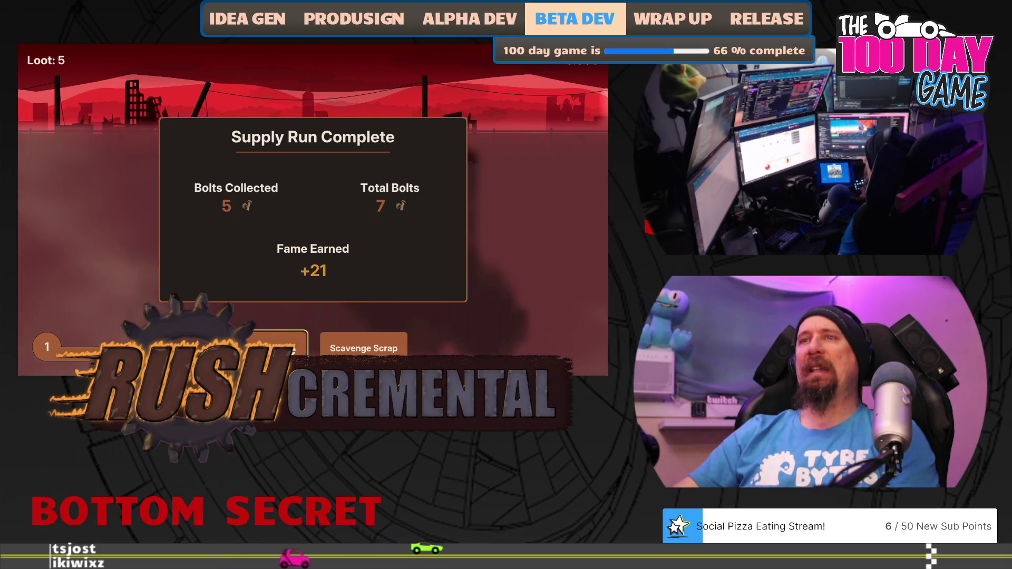
left_click(279, 345)
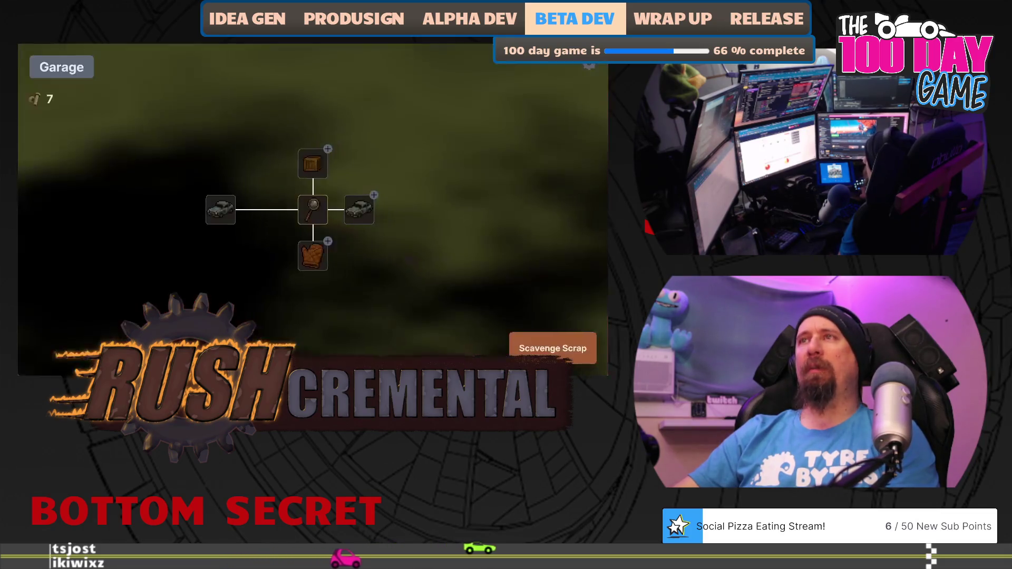
Step: Buy the More Cars upgrade and play a run, collecting the loot beside the car
left_click(360, 213)
left_click(552, 348)
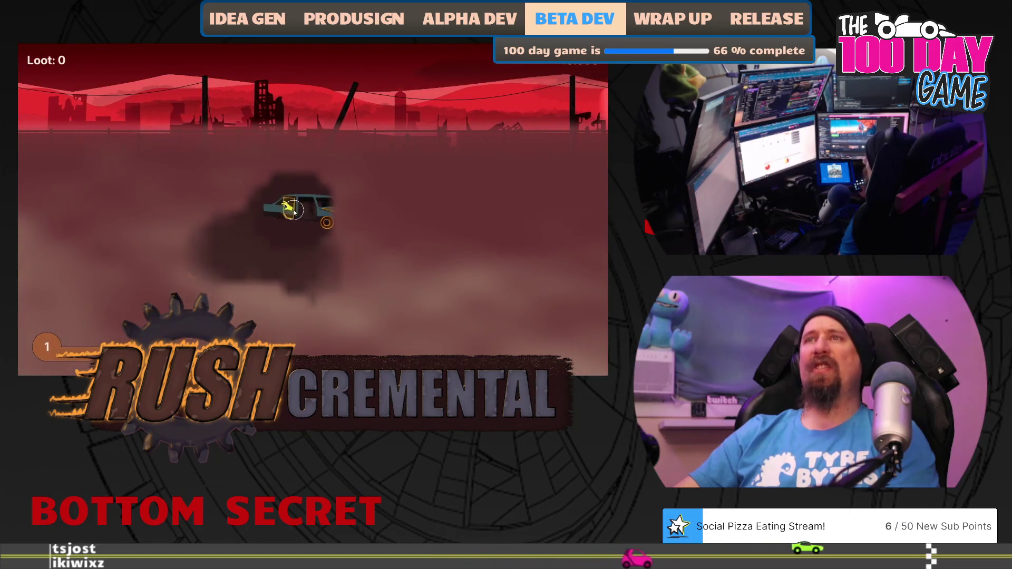
left_click_drag(294, 211, 328, 216)
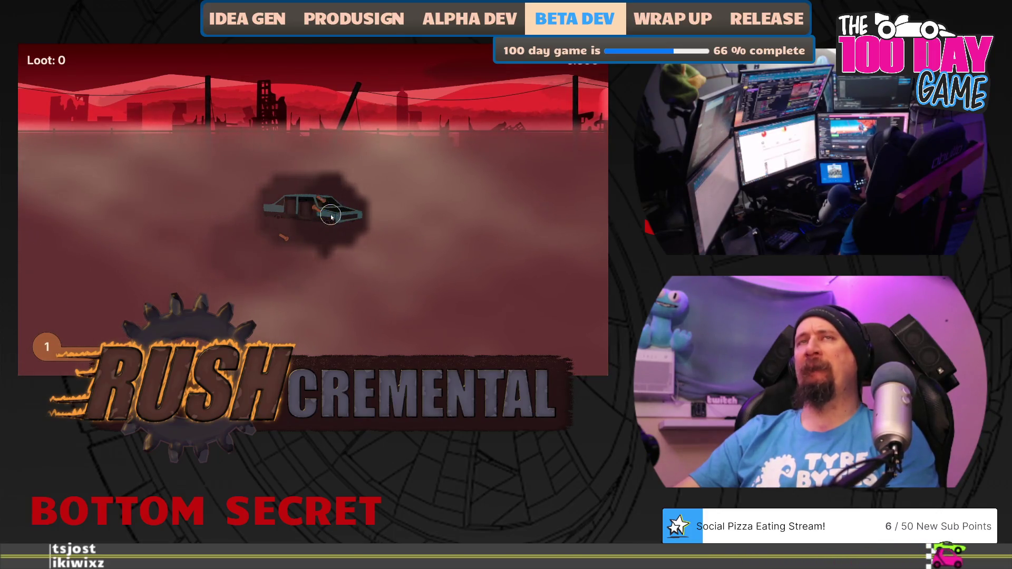
left_click(283, 238)
mouse_move(274, 240)
left_mouse_down()
mouse_move(196, 264)
mouse_move(145, 296)
mouse_move(138, 173)
mouse_move(451, 185)
left_mouse_up()
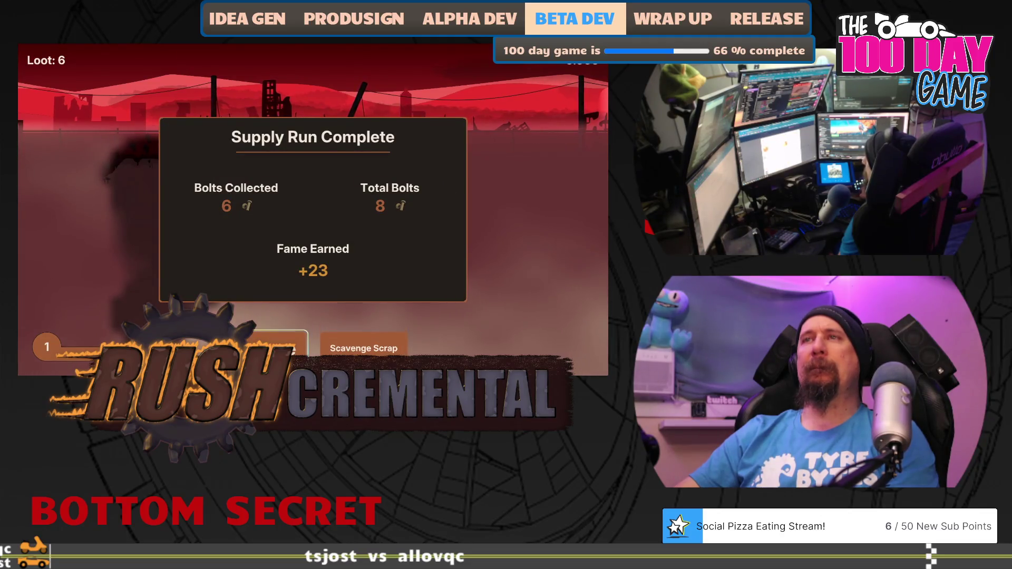
Step: Upgrade the Crow Bar twice around another scavenging run, then begin one more run
left_click(359, 256)
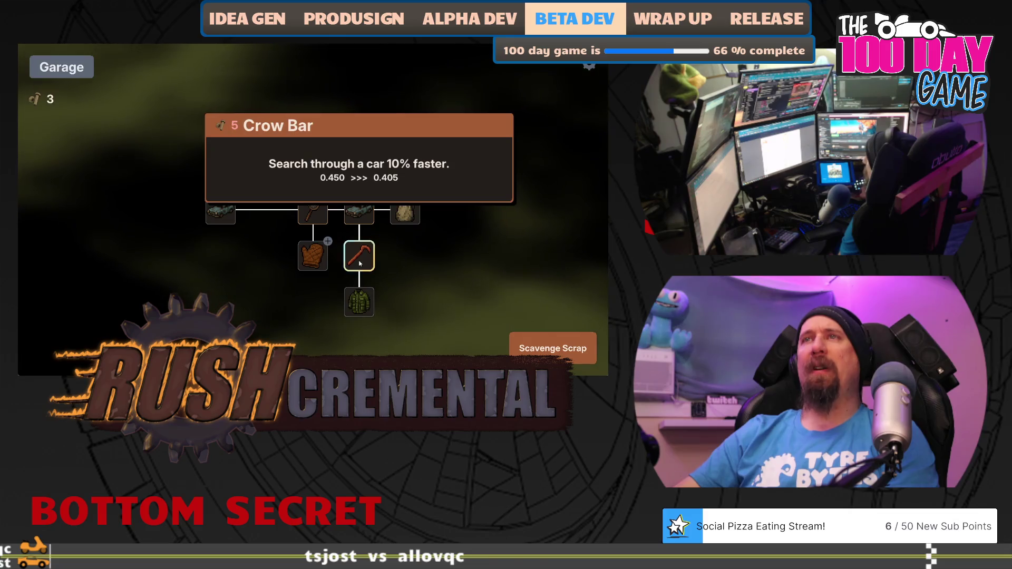
left_click(552, 348)
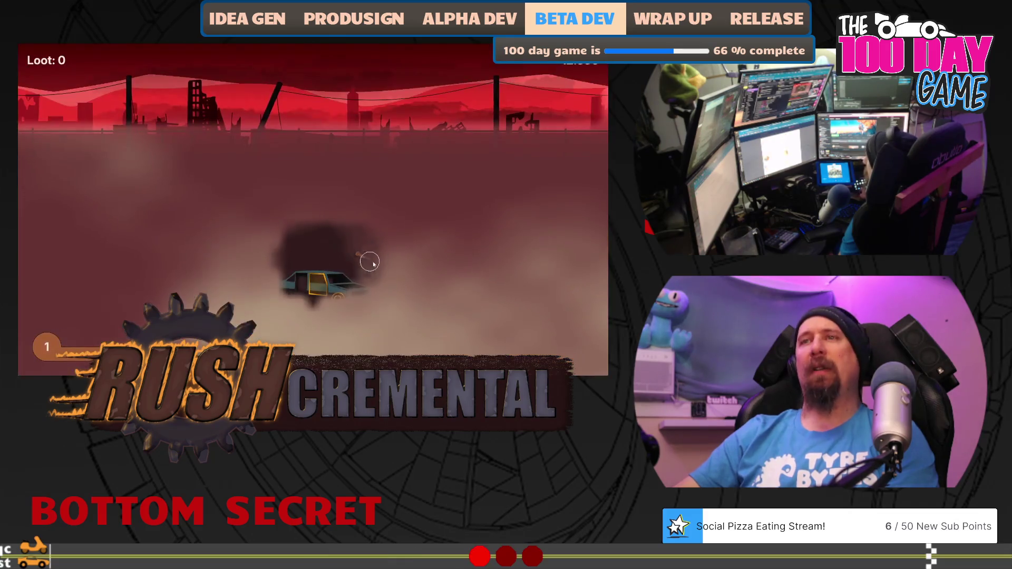
mouse_move(362, 255)
left_mouse_down()
mouse_move(468, 199)
mouse_move(479, 307)
mouse_move(457, 296)
mouse_move(266, 324)
mouse_move(210, 295)
mouse_move(137, 293)
mouse_move(120, 242)
mouse_move(129, 178)
mouse_move(316, 181)
mouse_move(328, 188)
mouse_move(222, 284)
mouse_move(337, 295)
mouse_move(329, 292)
left_mouse_up()
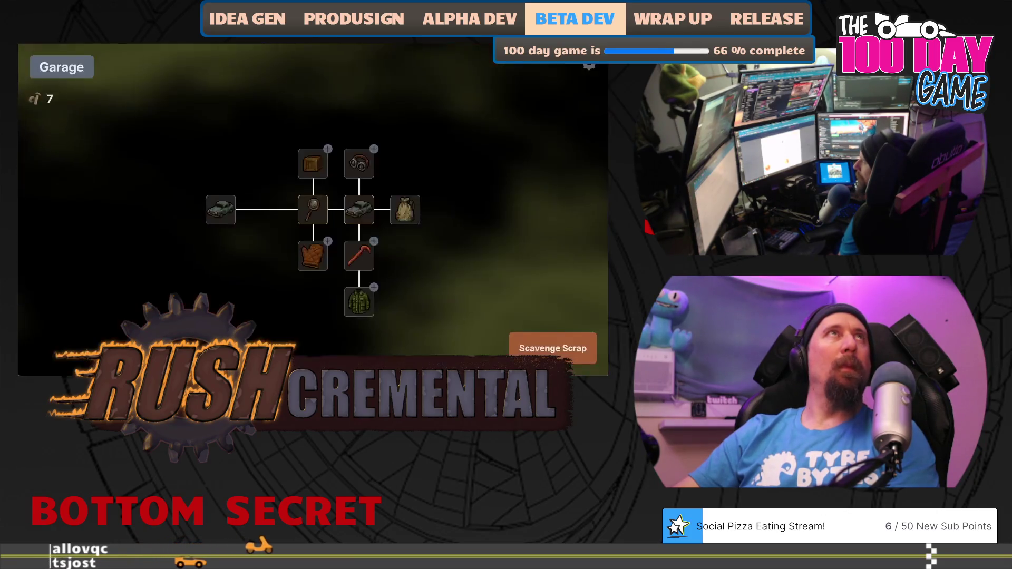
mouse_move(410, 217)
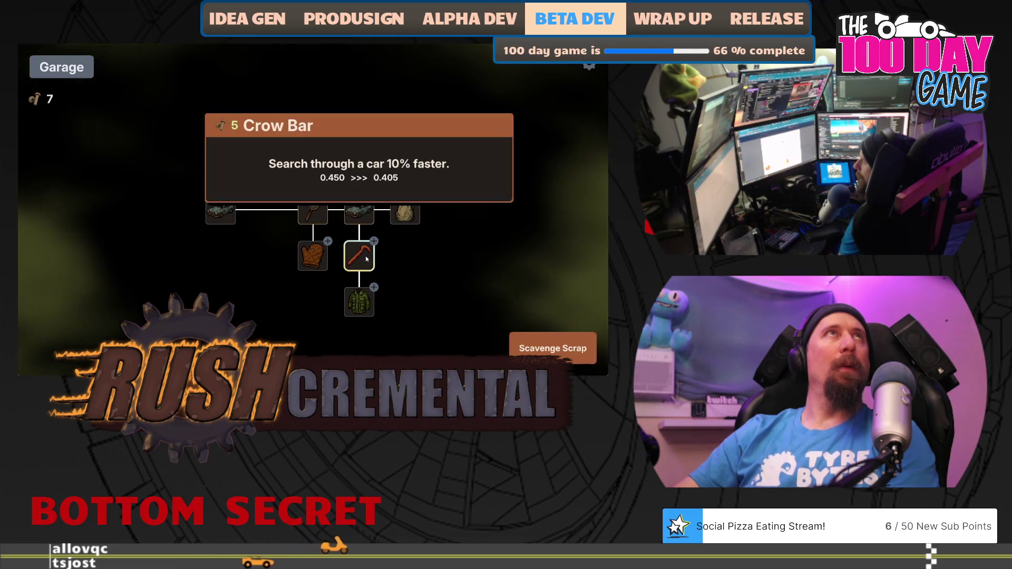
left_click(360, 256)
left_click(532, 348)
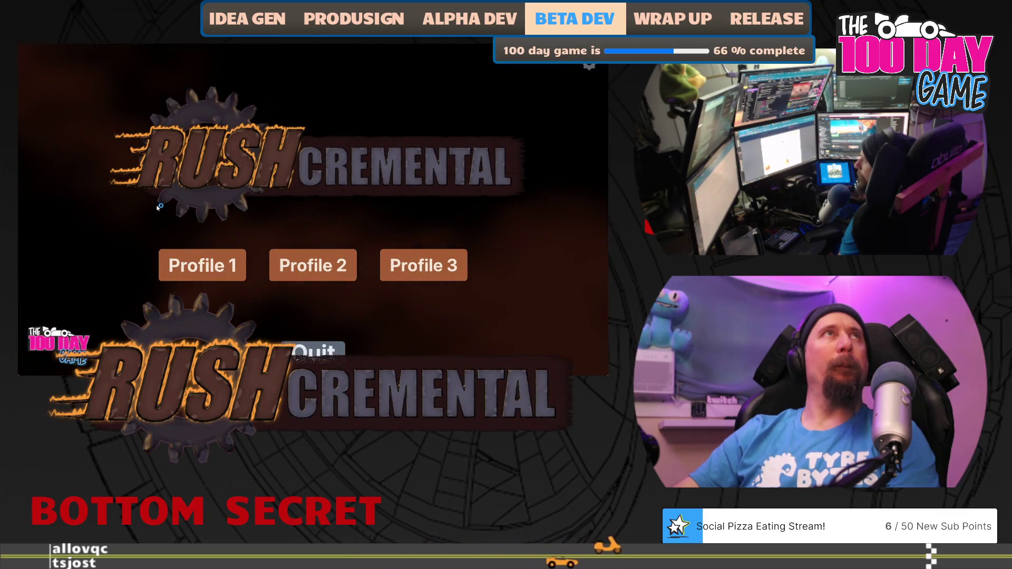
Step: Load Profile 1, collect two loot items, buy two Better Searching levels and start a run
left_click(202, 265)
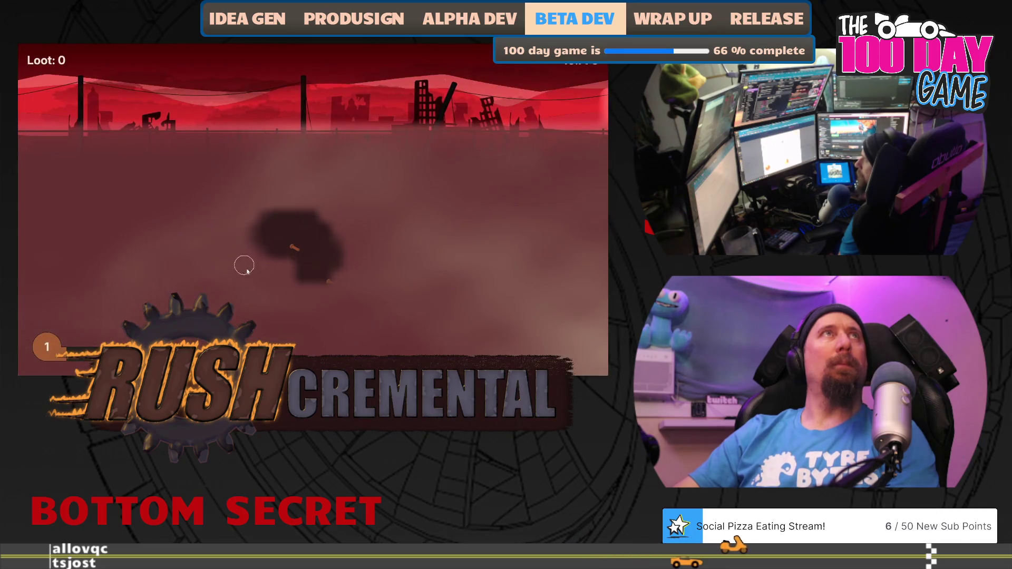
left_click(312, 259)
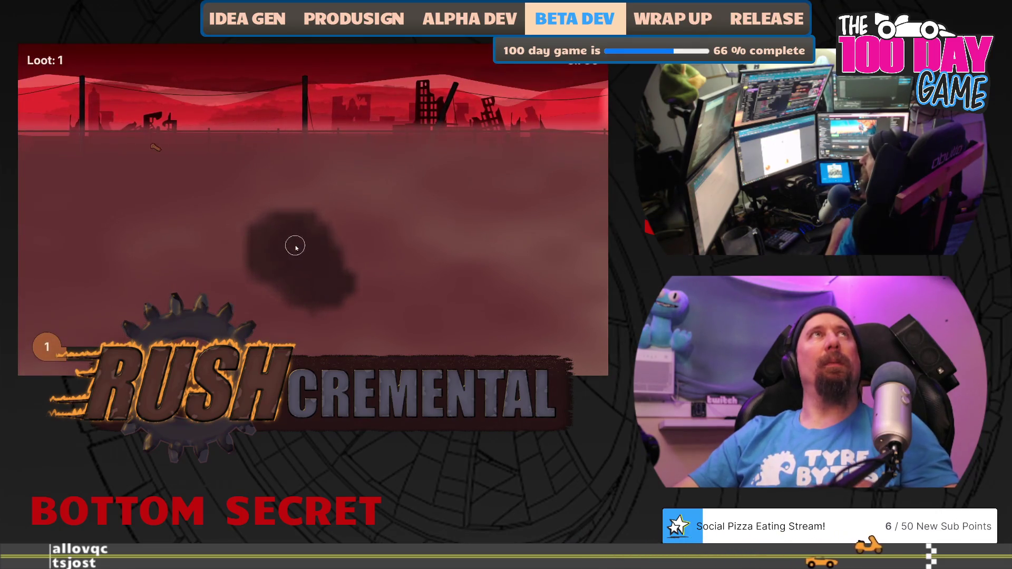
left_click(294, 246)
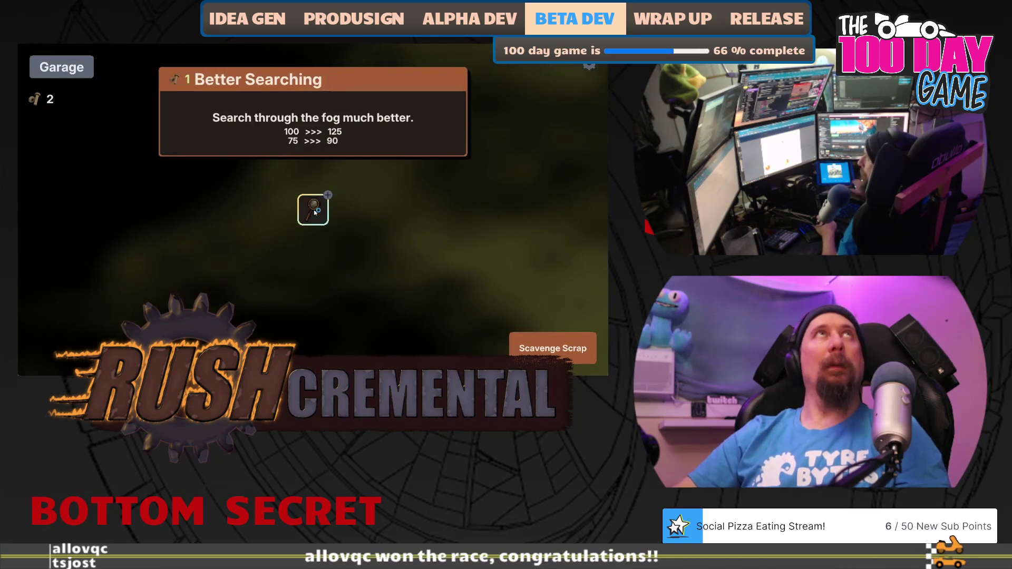
left_click(315, 213)
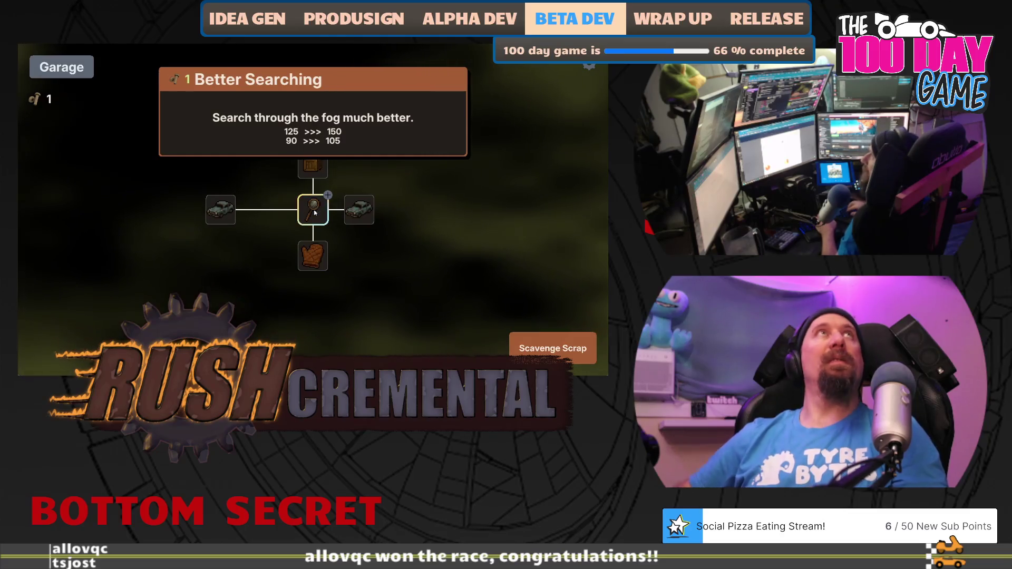
left_click(315, 212)
key("space")
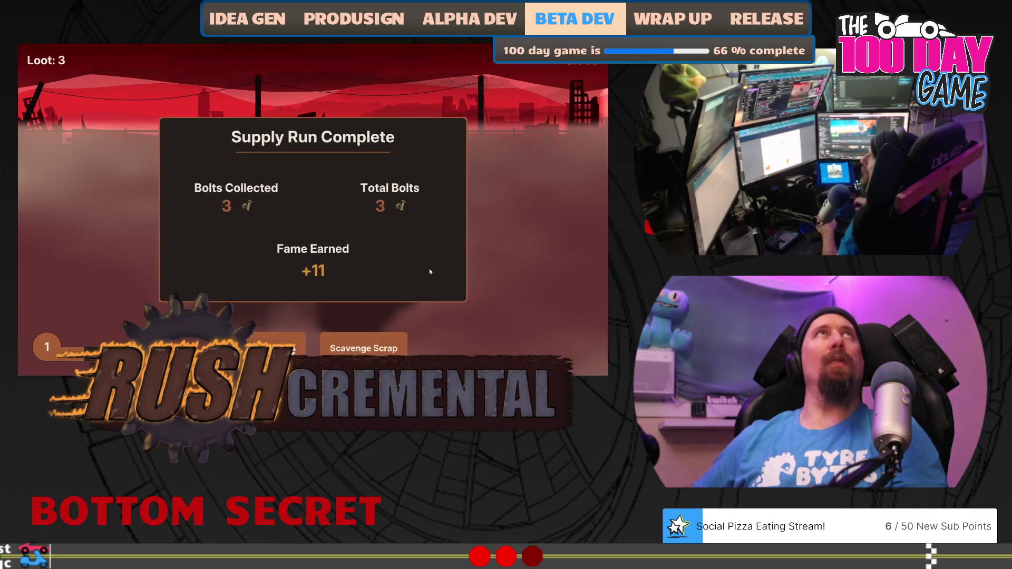
Step: Max out Better Searching, buy the extra world loot crate upgrade, and play a run
left_click(315, 214)
mouse_move(316, 254)
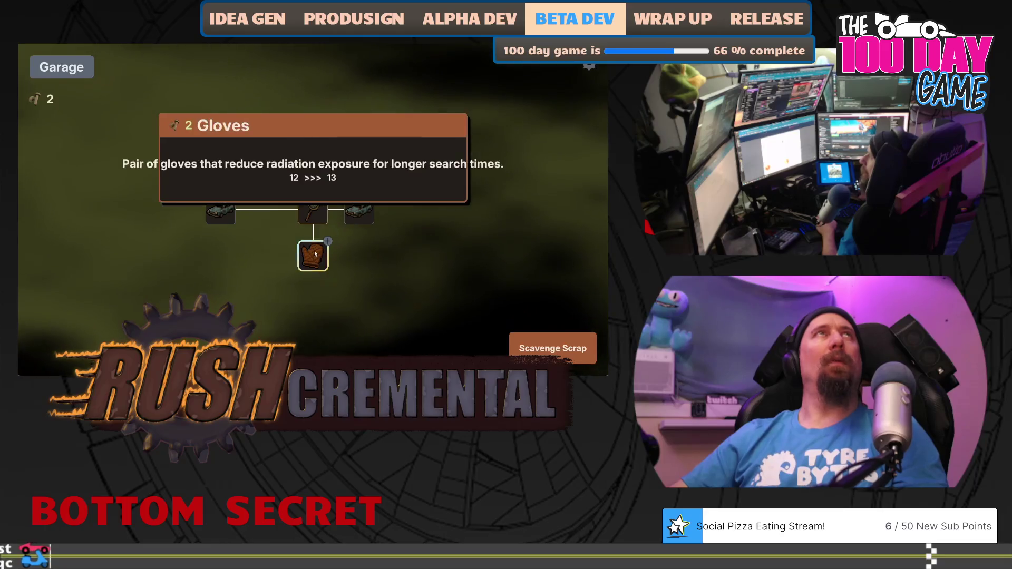
left_click(315, 166)
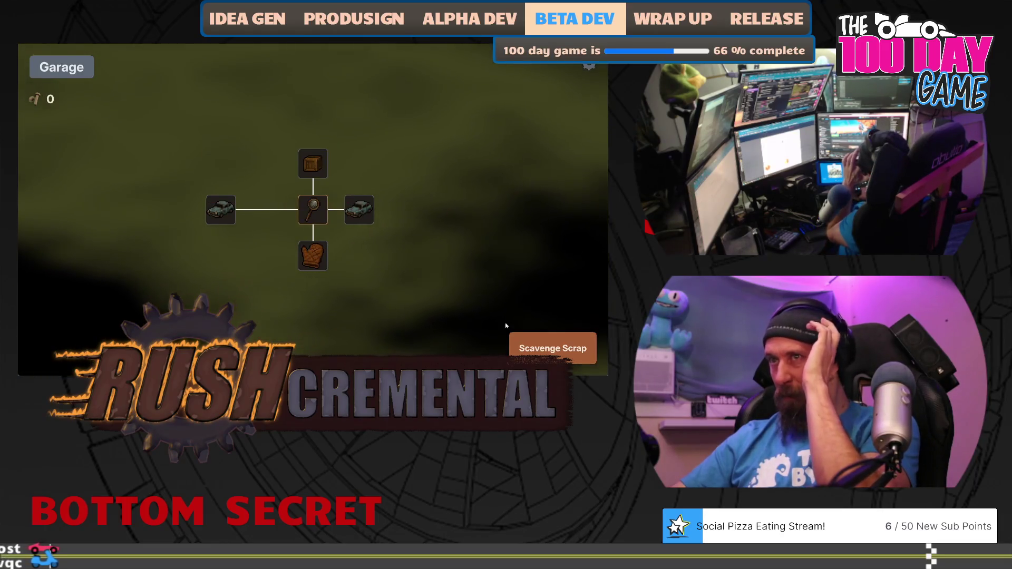
left_click(552, 348)
mouse_move(319, 212)
left_mouse_down()
mouse_move(386, 172)
mouse_move(459, 210)
mouse_move(445, 318)
mouse_move(237, 318)
mouse_move(174, 279)
mouse_move(156, 205)
mouse_move(137, 272)
mouse_move(131, 211)
left_mouse_up()
left_click(264, 346)
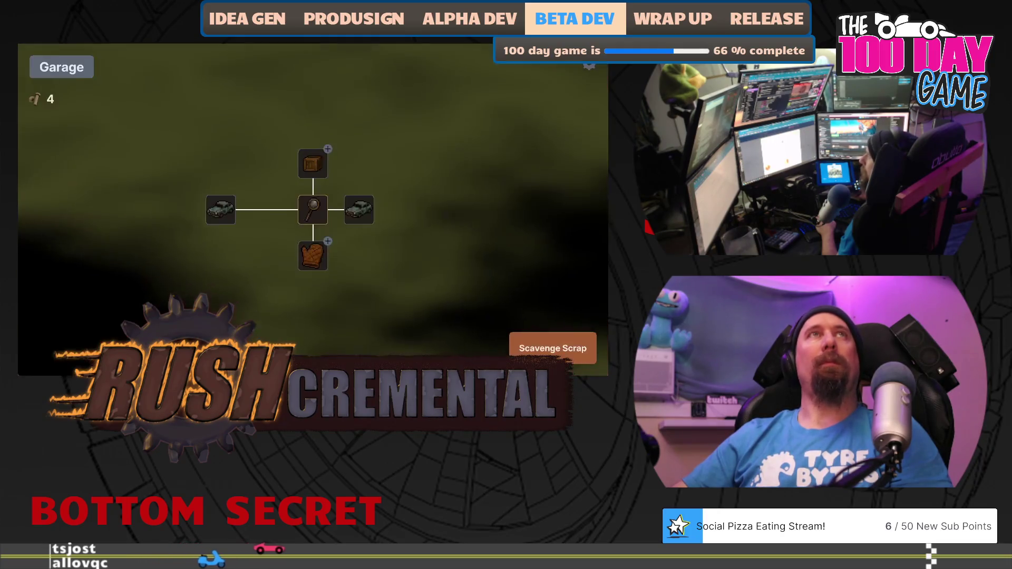
Step: Play another run, then fully upgrade More Cars and buy the Bag upgrade
left_click(553, 348)
mouse_move(323, 255)
left_mouse_down()
mouse_move(289, 262)
mouse_move(395, 317)
mouse_move(396, 198)
mouse_move(205, 190)
mouse_move(334, 208)
mouse_move(265, 232)
left_mouse_up()
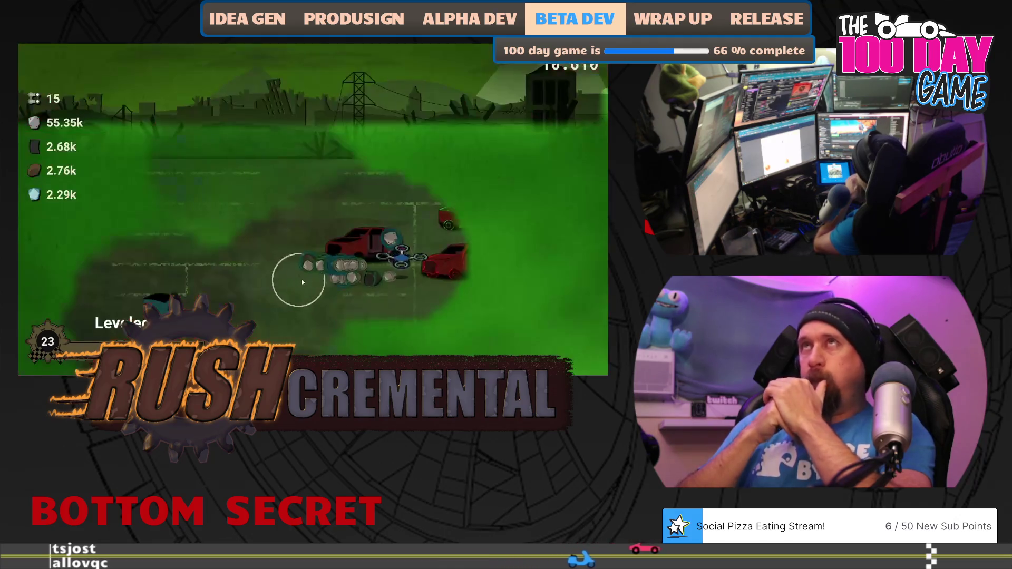
mouse_move(302, 280)
left_mouse_down()
mouse_move(391, 271)
mouse_move(345, 264)
mouse_move(393, 235)
mouse_move(459, 219)
mouse_move(447, 214)
mouse_move(422, 274)
mouse_move(453, 294)
mouse_move(456, 230)
mouse_move(418, 267)
left_mouse_up()
left_click(326, 215)
left_click(374, 212)
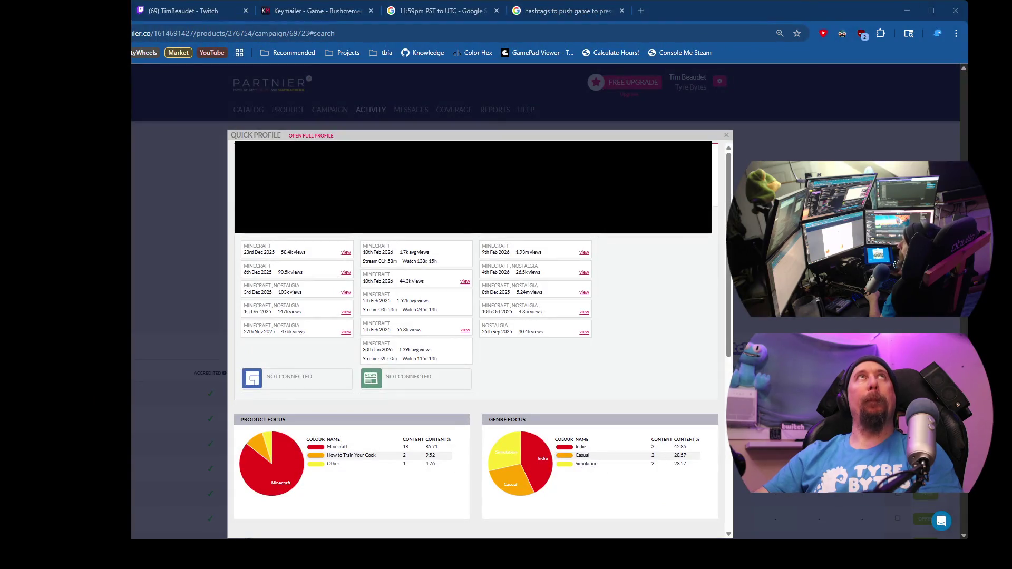
Step: Dismiss the quick profile and scroll the views-sorted creators table down and back up
left_click(159, 242)
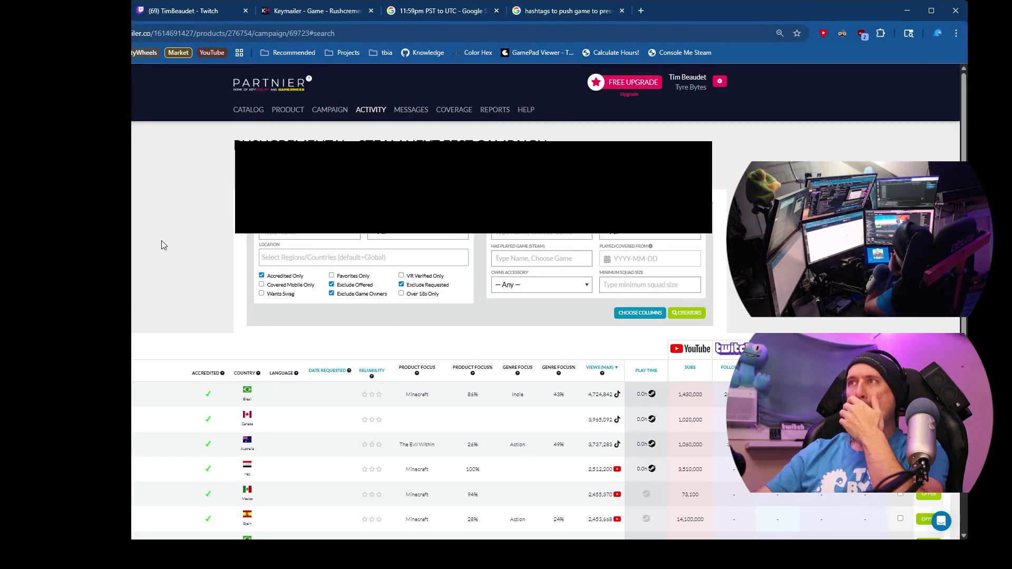
scroll(161, 241, "down", 3)
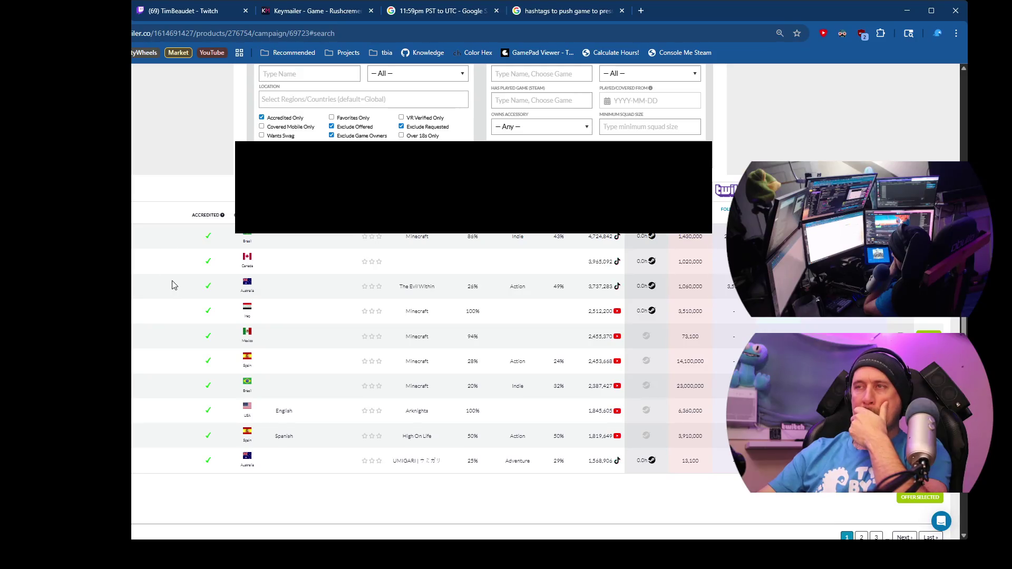
scroll(173, 282, "up", 3)
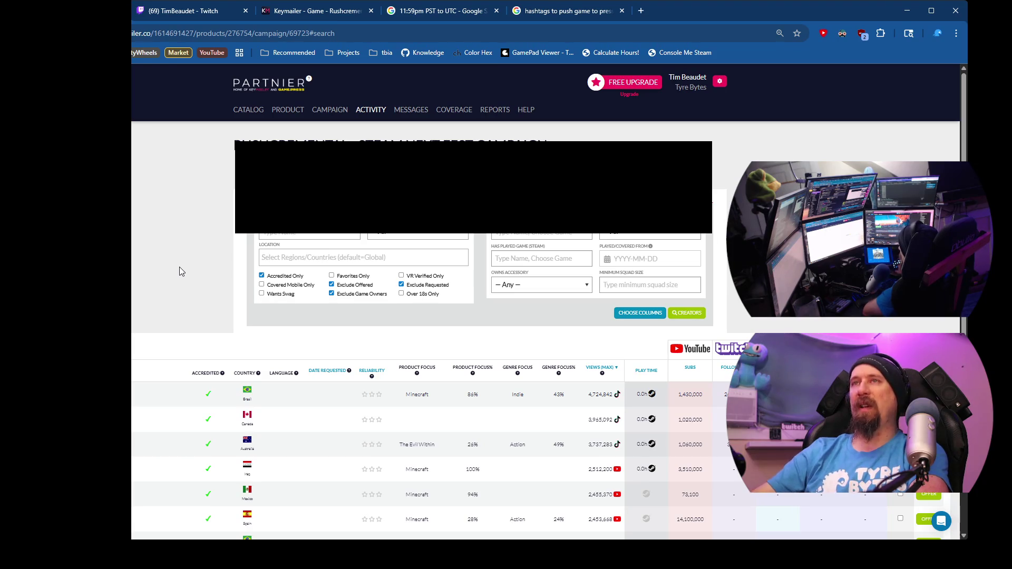
scroll(179, 268, "down", 4)
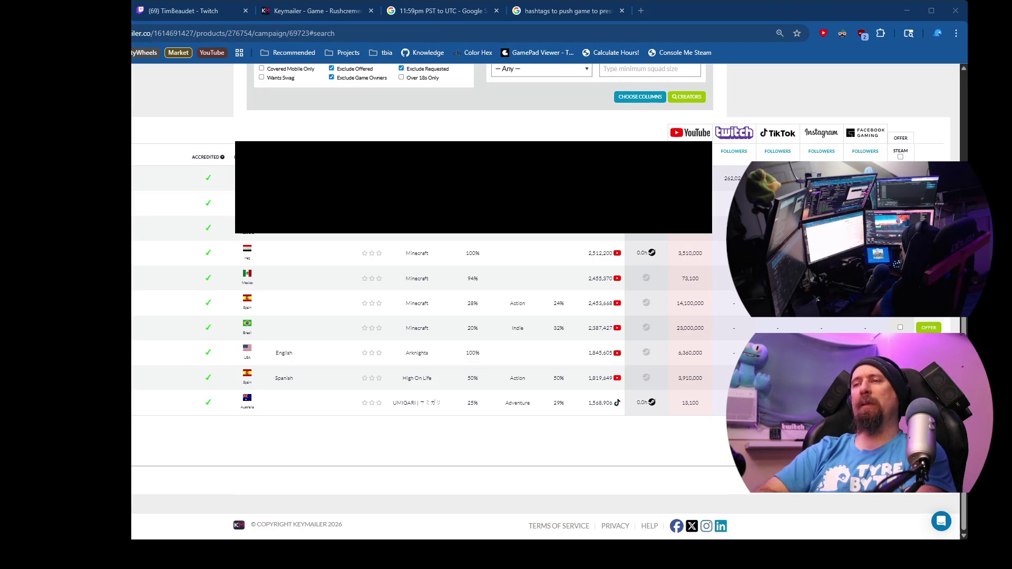
scroll(422, 289, "up", 4)
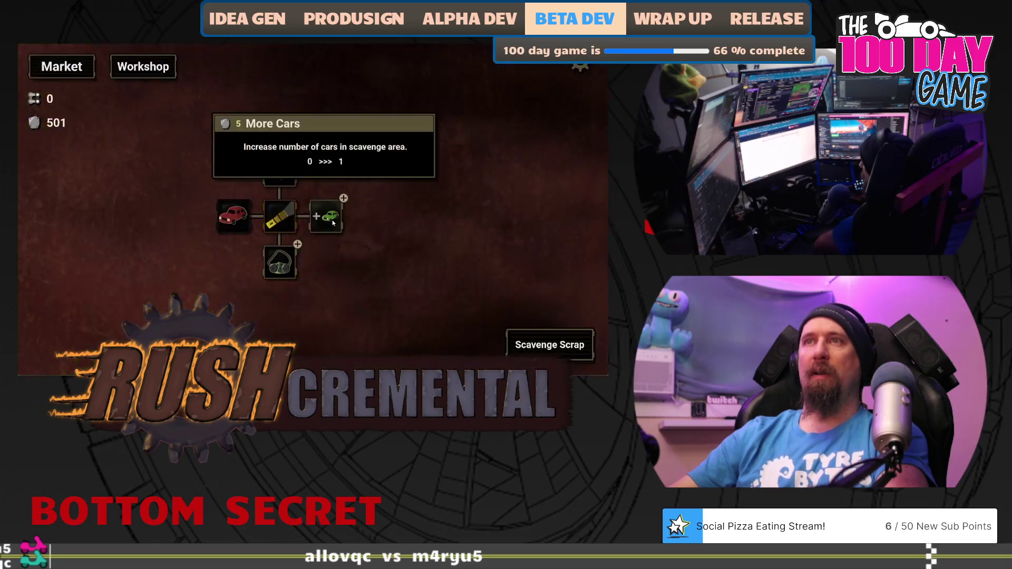
Step: Fully upgrade More Cars and buy the Bag upgrade, then return to the Keymailer listing
left_click(325, 216)
left_click(372, 210)
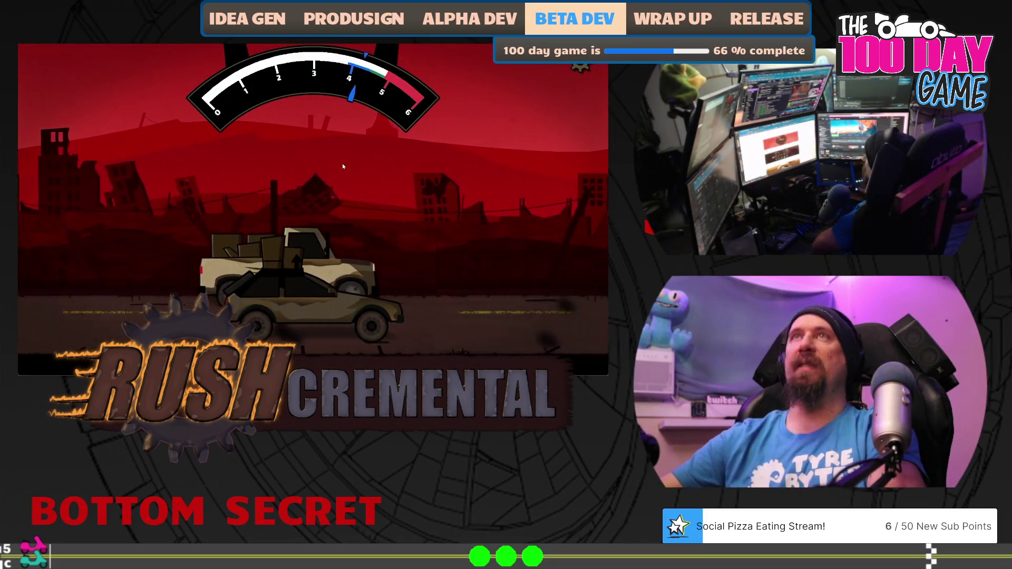
scroll(285, 277, "up", 3)
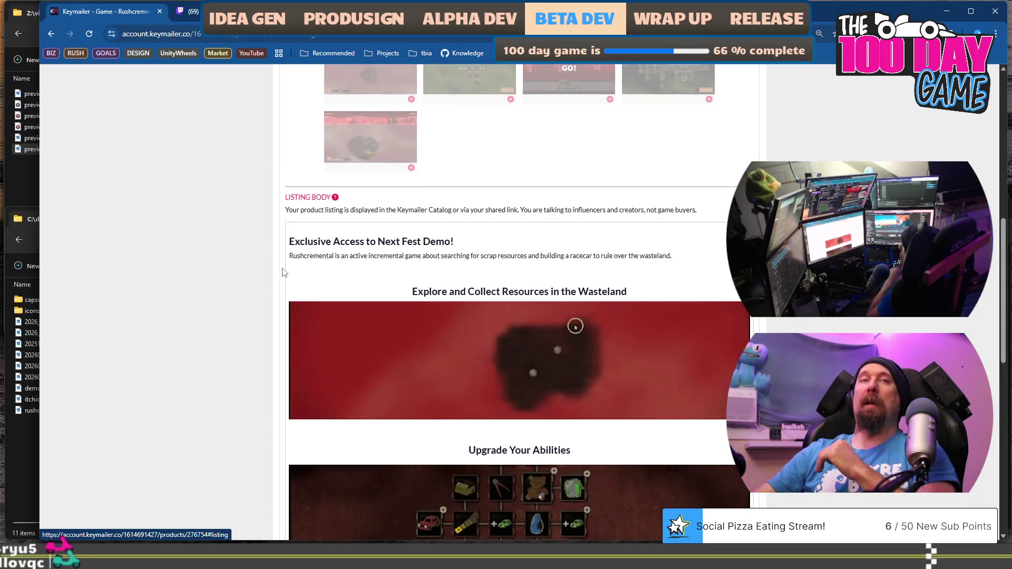
Step: Look over the listing from Header Visuals to Game Features, then select the intro text
scroll(253, 229, "up", 4)
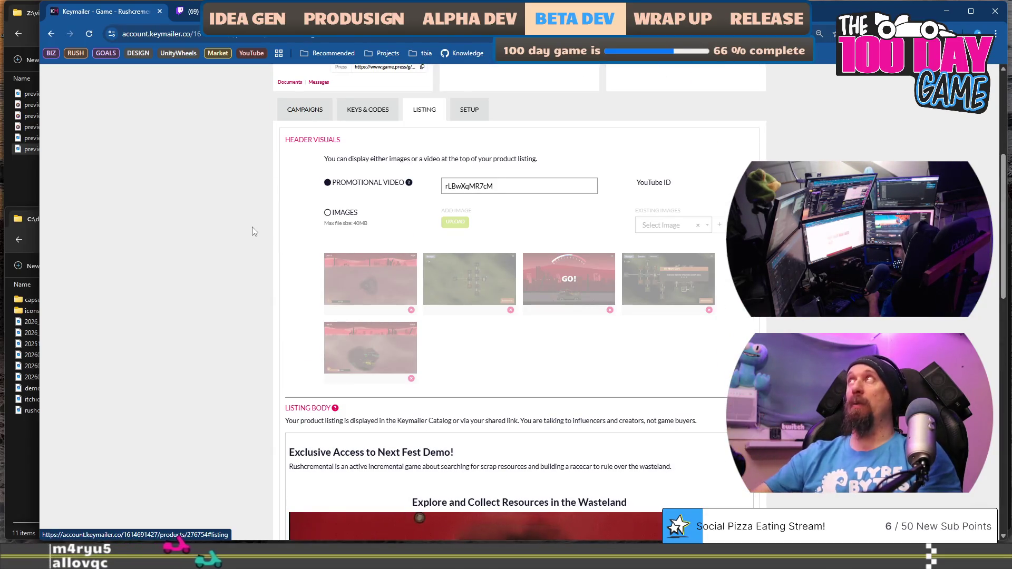
scroll(254, 287, "down", 2)
scroll(254, 286, "up", 2)
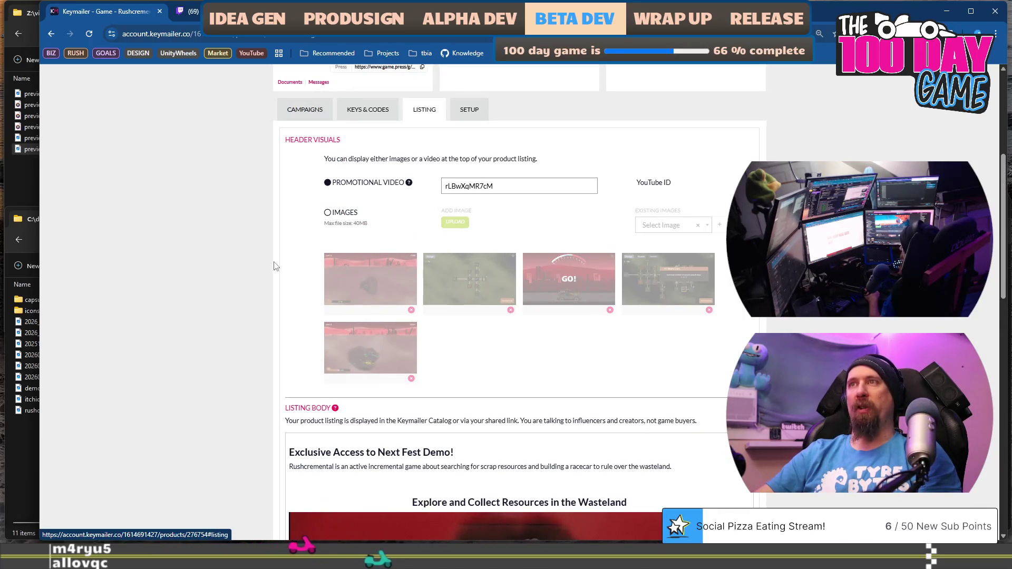
scroll(274, 267, "down", 3)
scroll(274, 267, "down", 3)
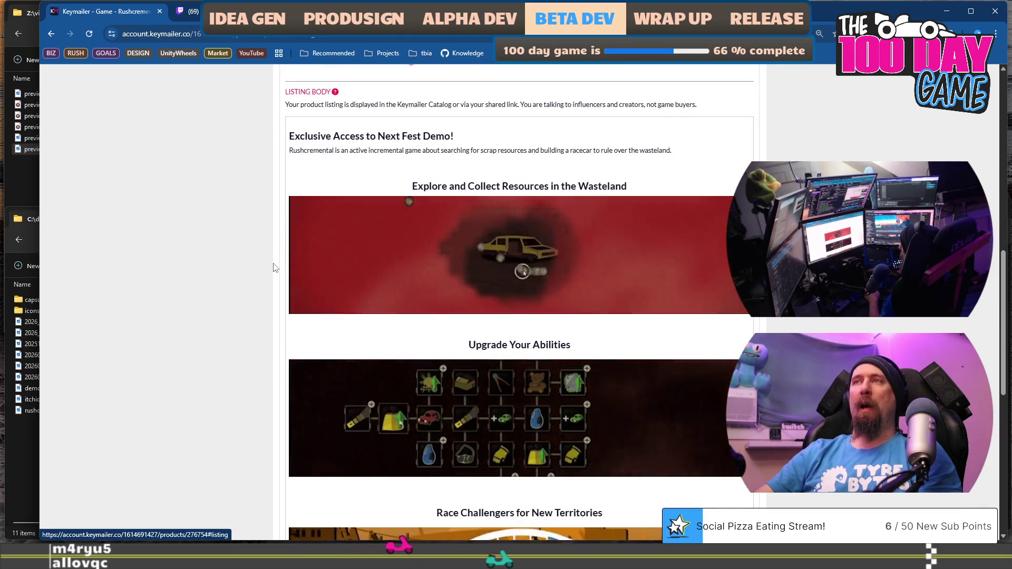
scroll(274, 268, "down", 5)
scroll(274, 267, "down", 3)
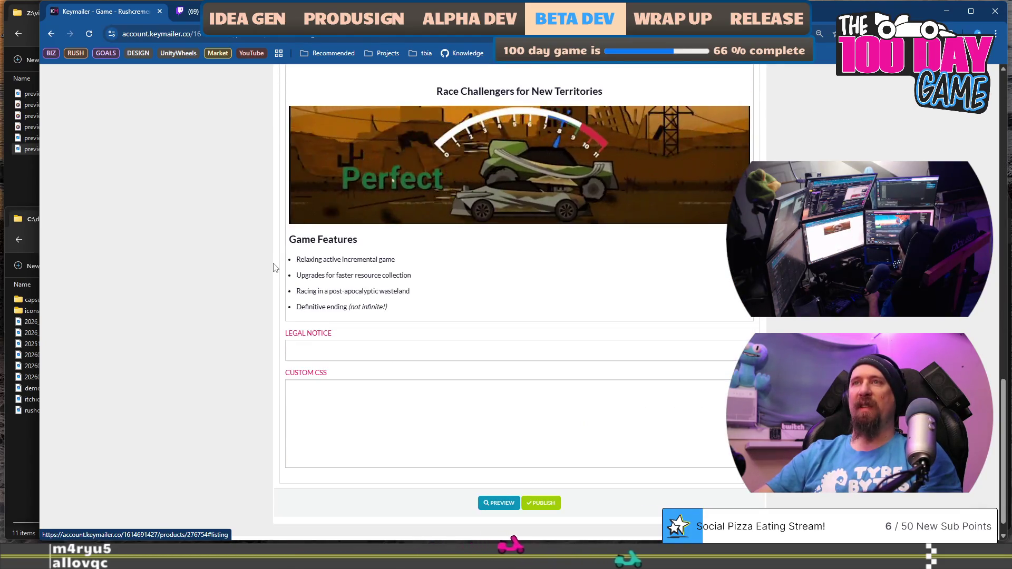
scroll(274, 267, "up", 11)
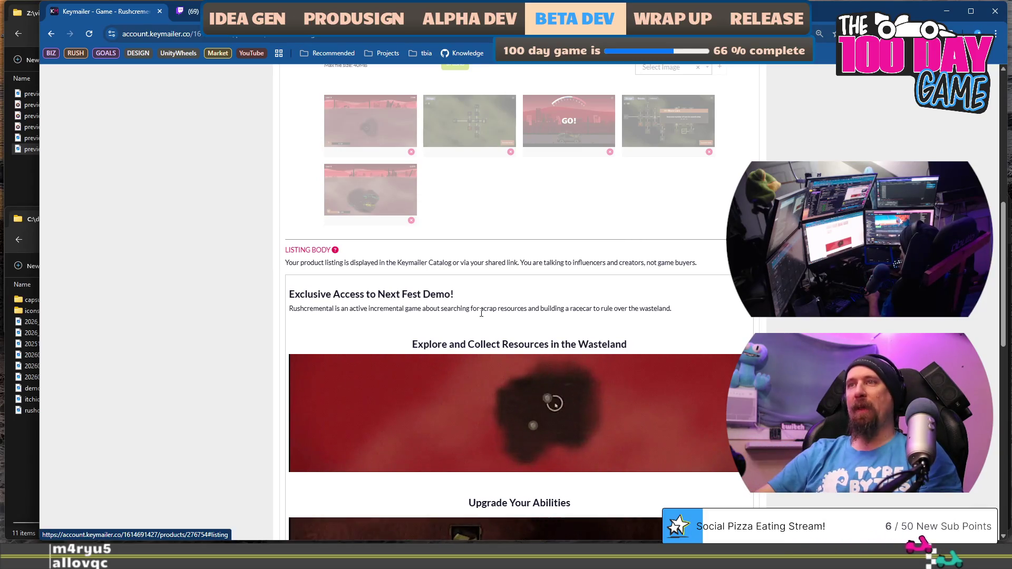
mouse_move(332, 294)
left_mouse_down()
mouse_move(615, 344)
mouse_move(639, 323)
mouse_move(629, 345)
left_mouse_up()
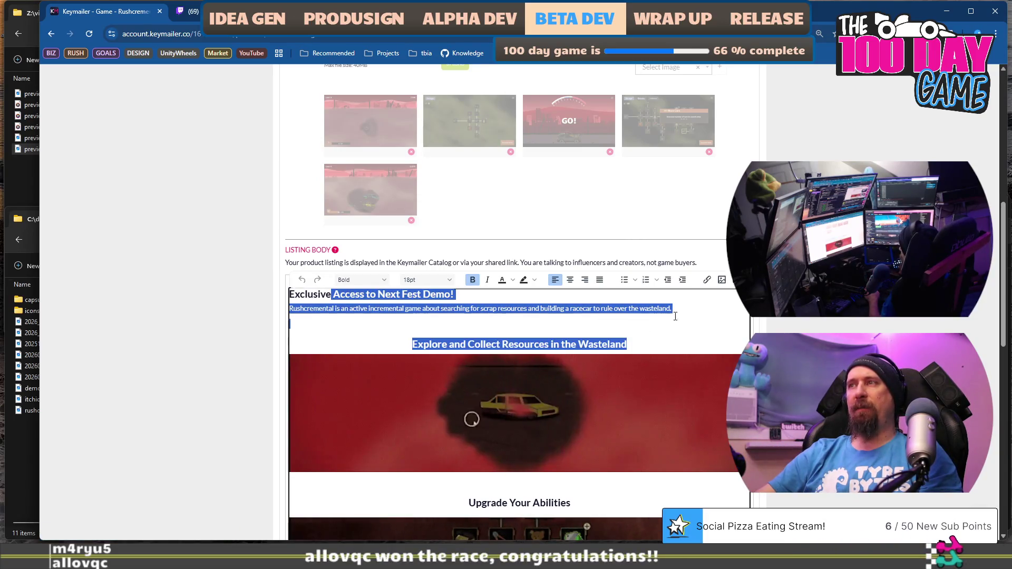
Step: Remove the blank line under the intro heading
key("Down")
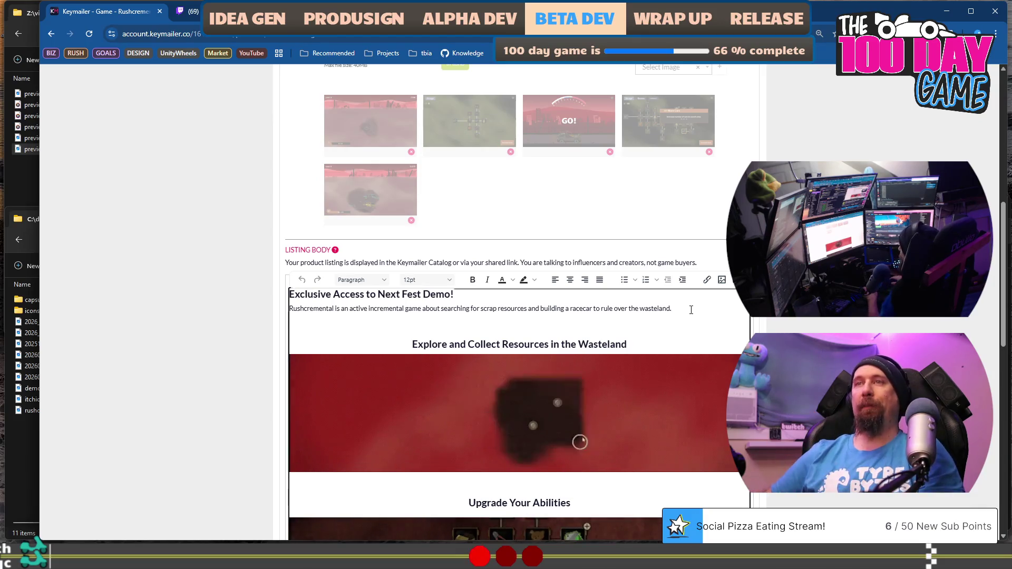
key("Home")
key("Return")
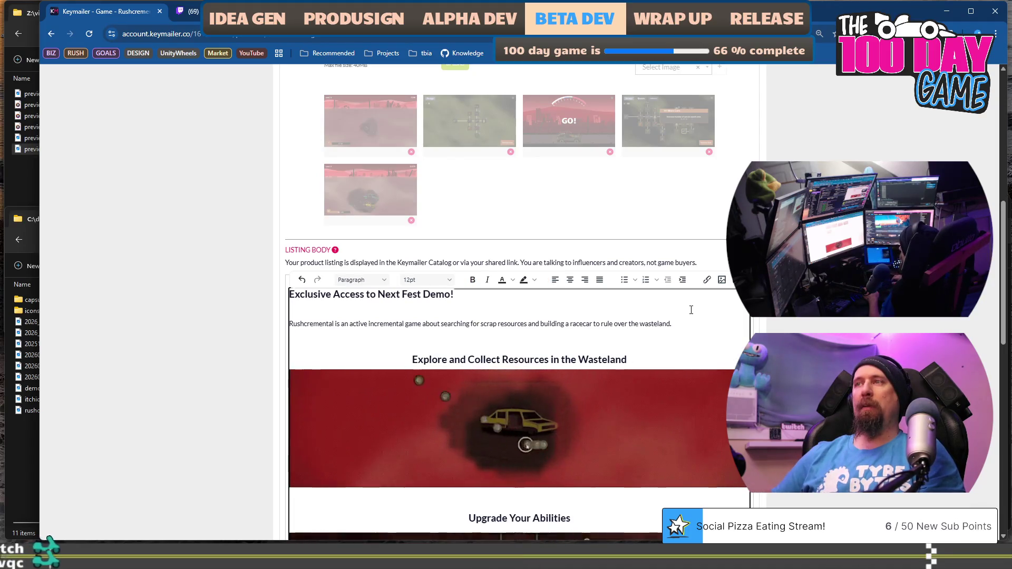
key("BackSpace")
Step: Start the intro with 'Get access to the Rushcremental demo before the rest of the world does!'
left_click(691, 310)
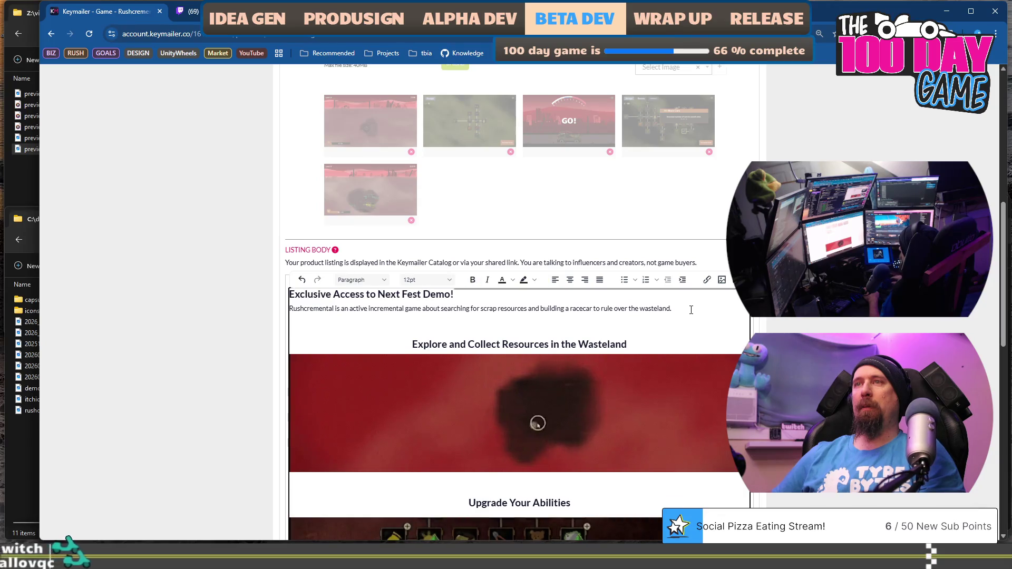
key("Home")
type("Get access ")
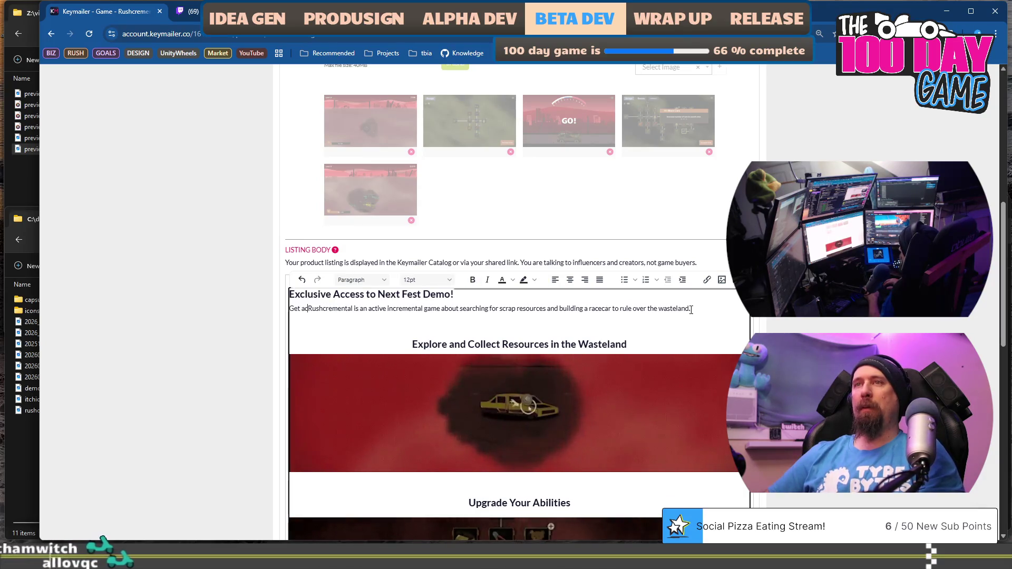
type("to the Rushcremental demo b")
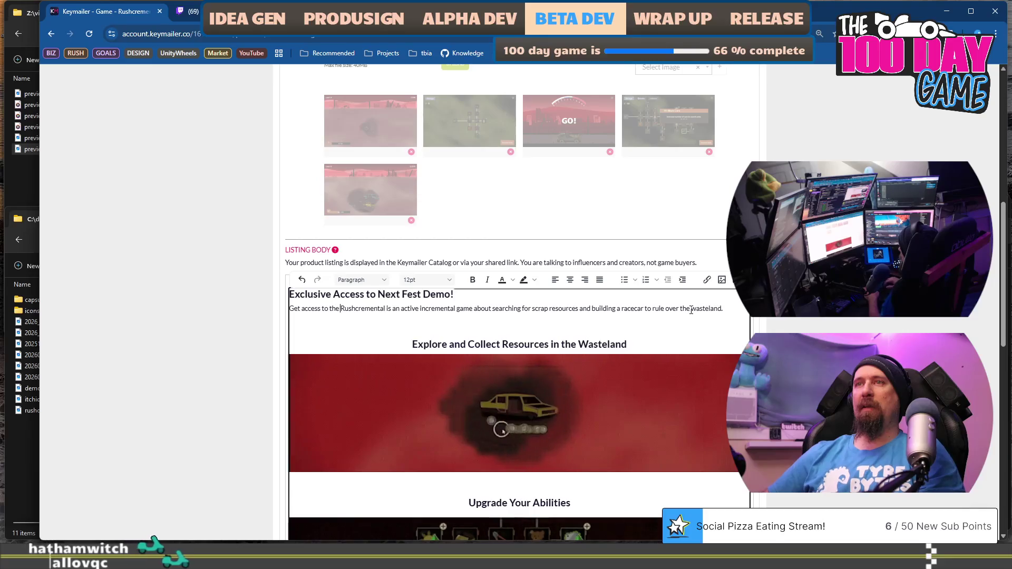
type("efore the res")
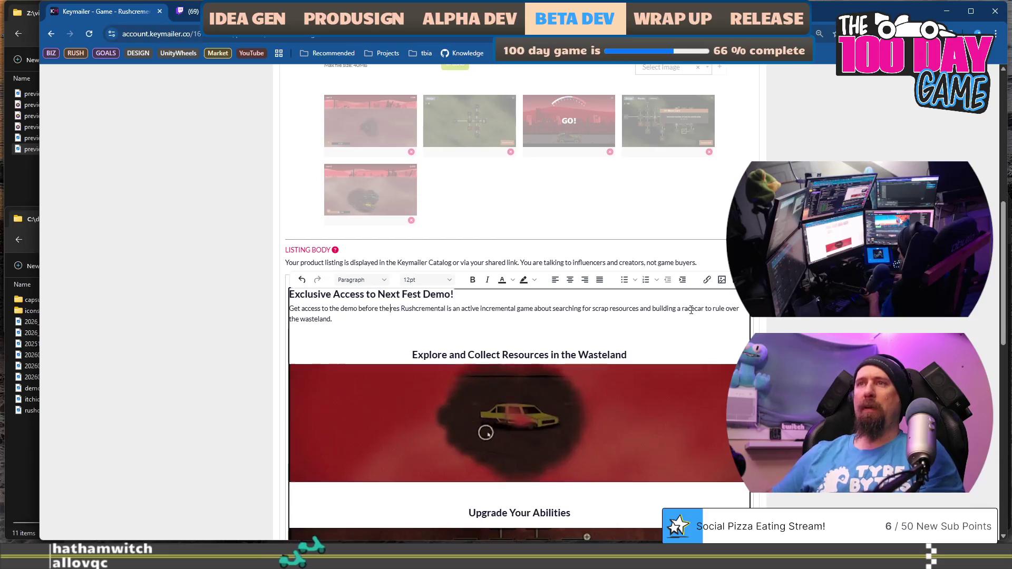
type(" Rushc")
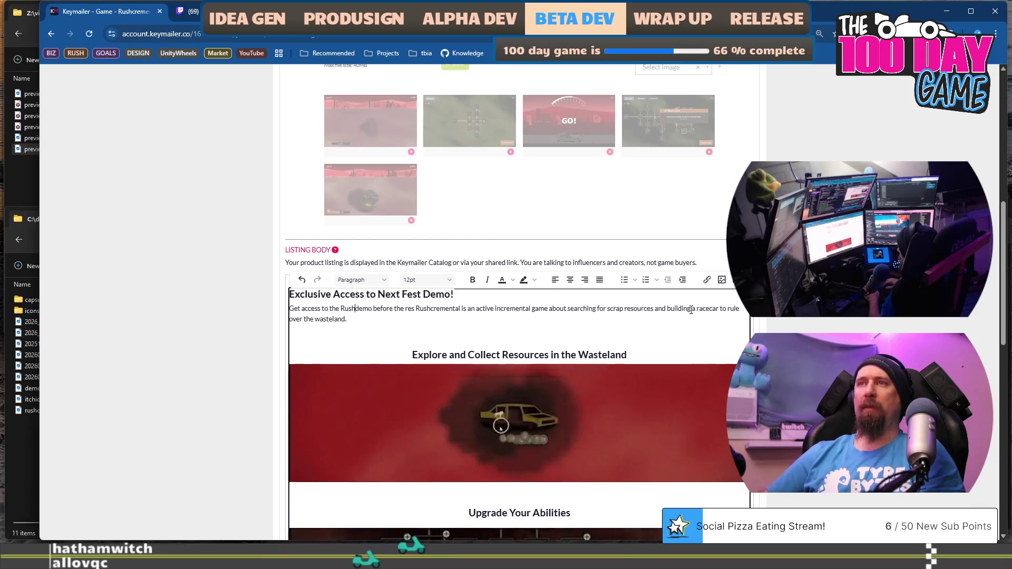
type("remental")
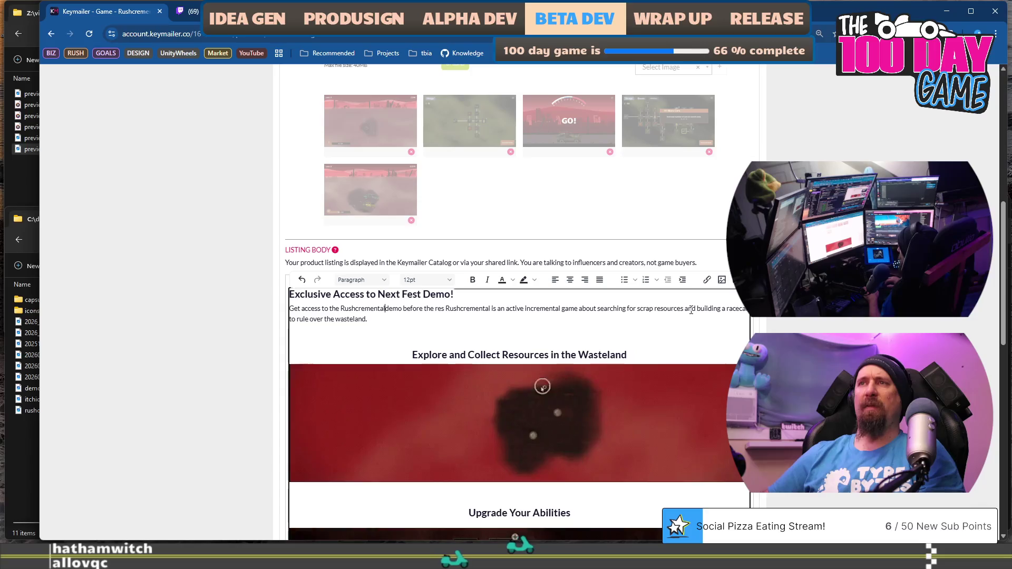
key("Delete")
key("Delete")
key("Delete")
type("rest of t")
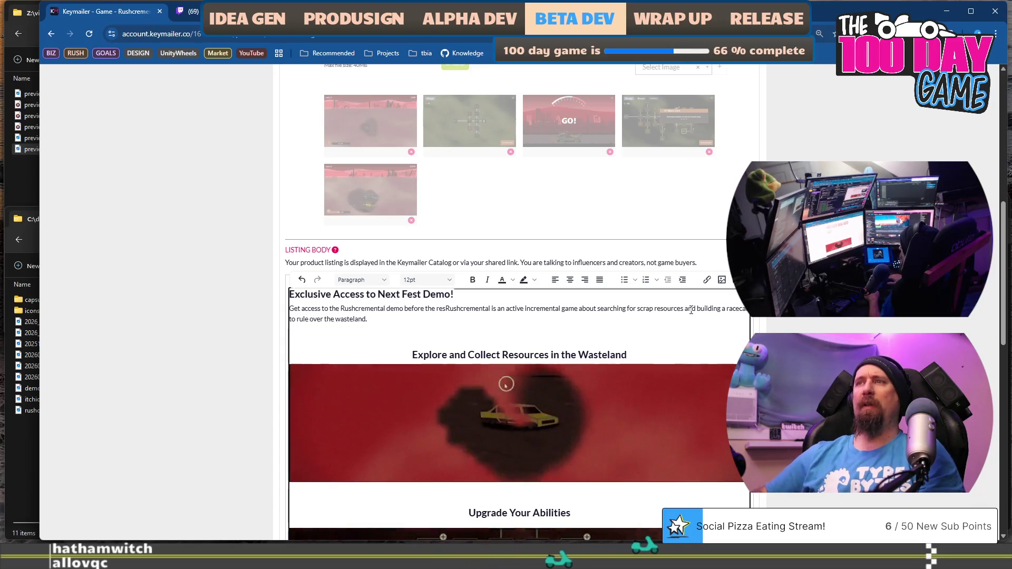
type("he world does.")
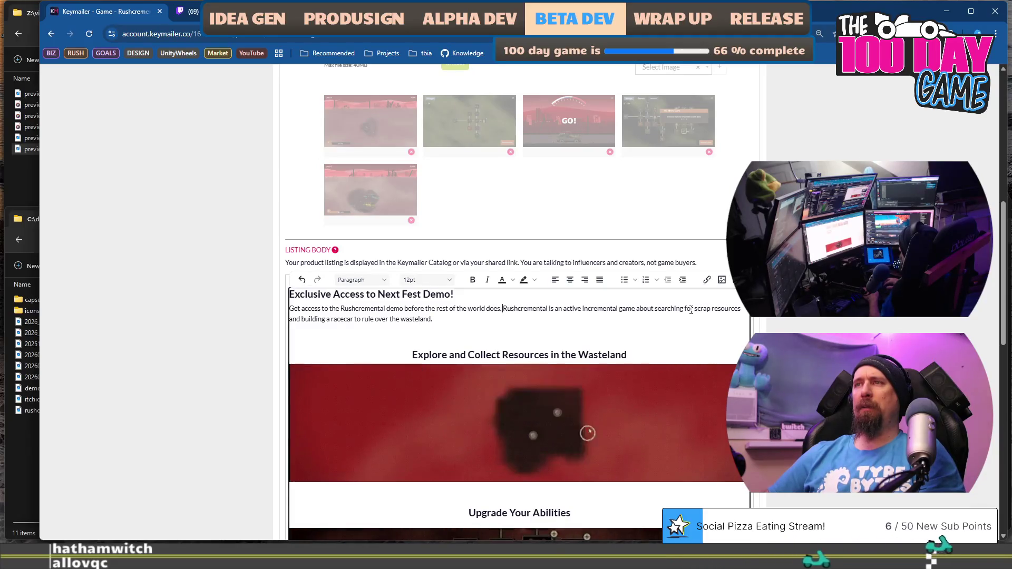
key("BackSpace")
key("BackSpace")
type("!")
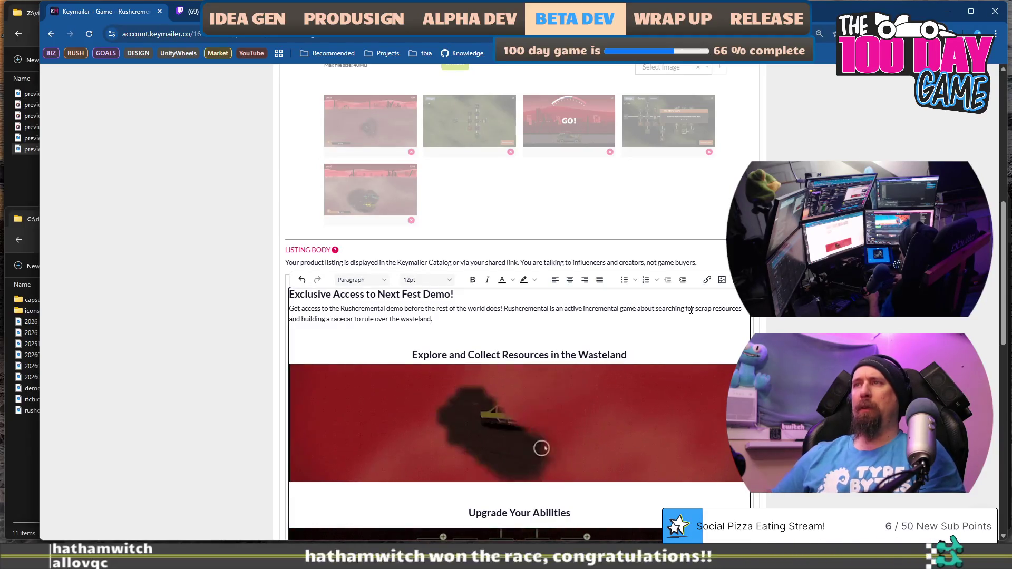
Step: Draft a trailing 'Chill out and relax as you go' sentence, then delete it
key("Down")
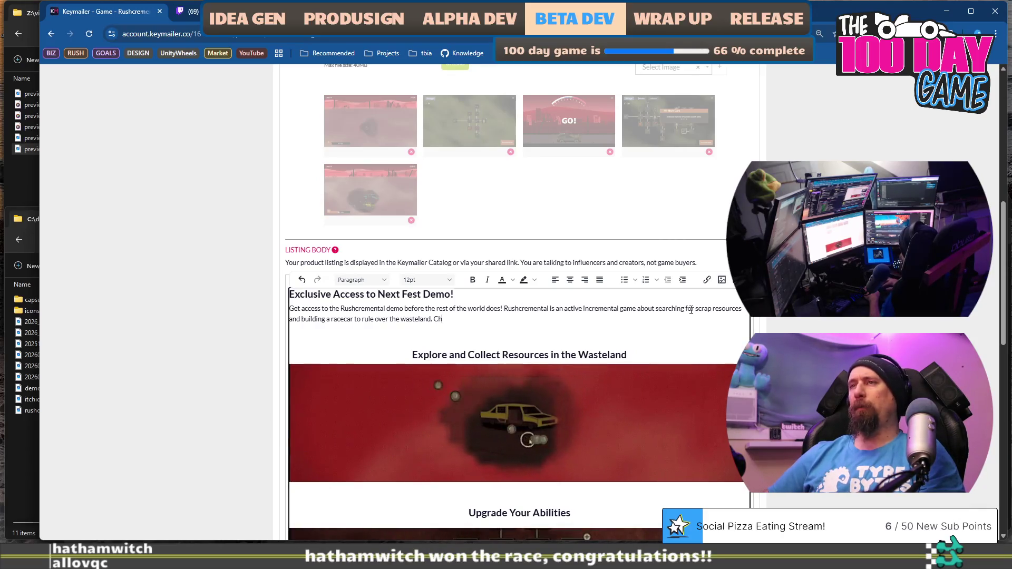
type("ill out and re")
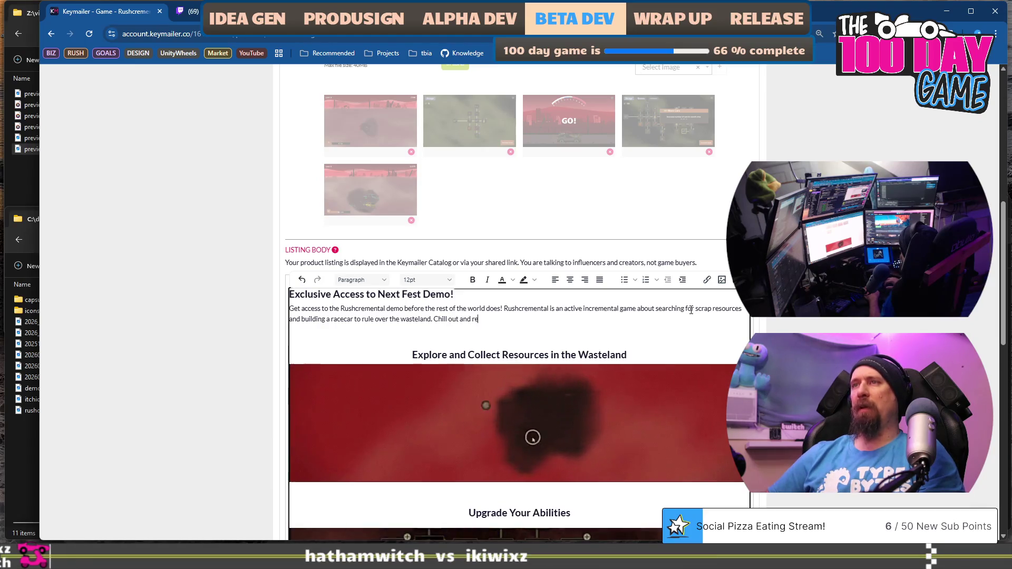
type("lax in")
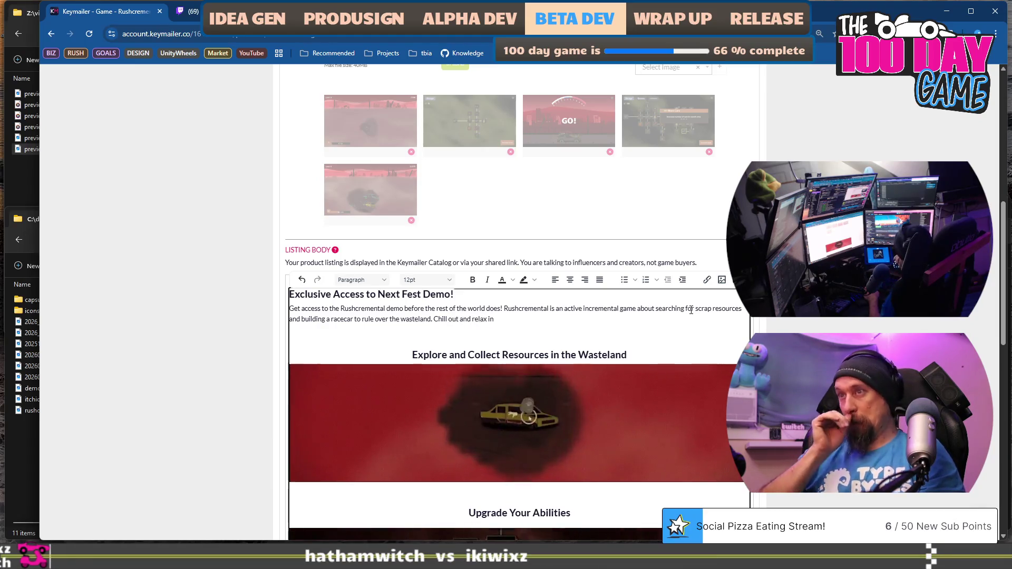
key("BackSpace")
key("BackSpace")
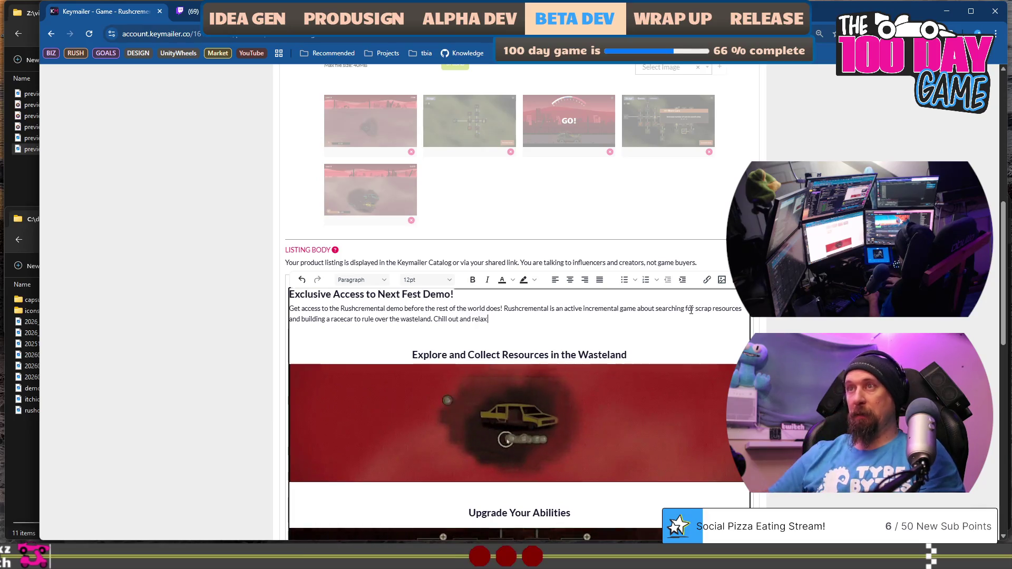
type(" as you b")
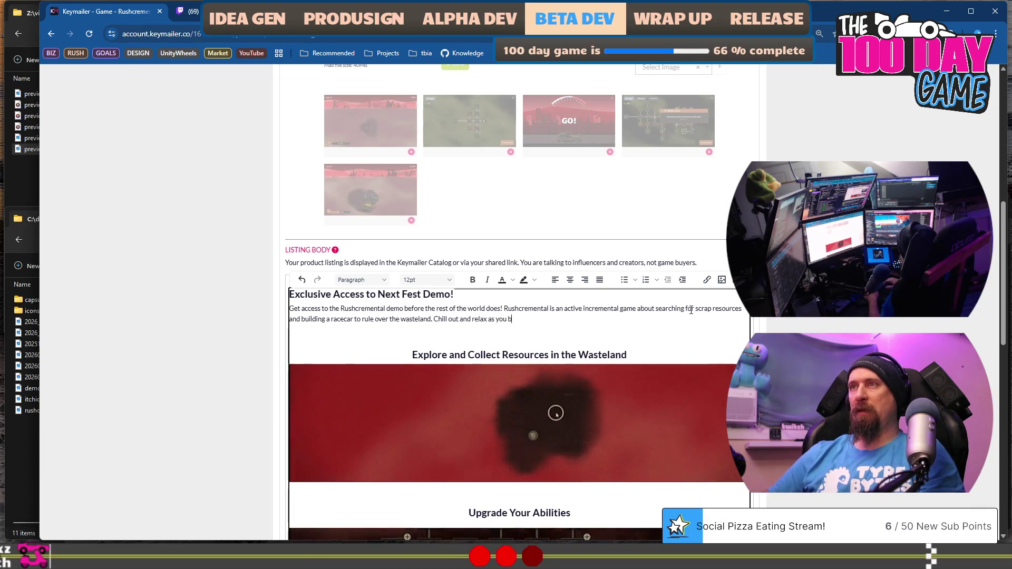
key("BackSpace")
type("go f")
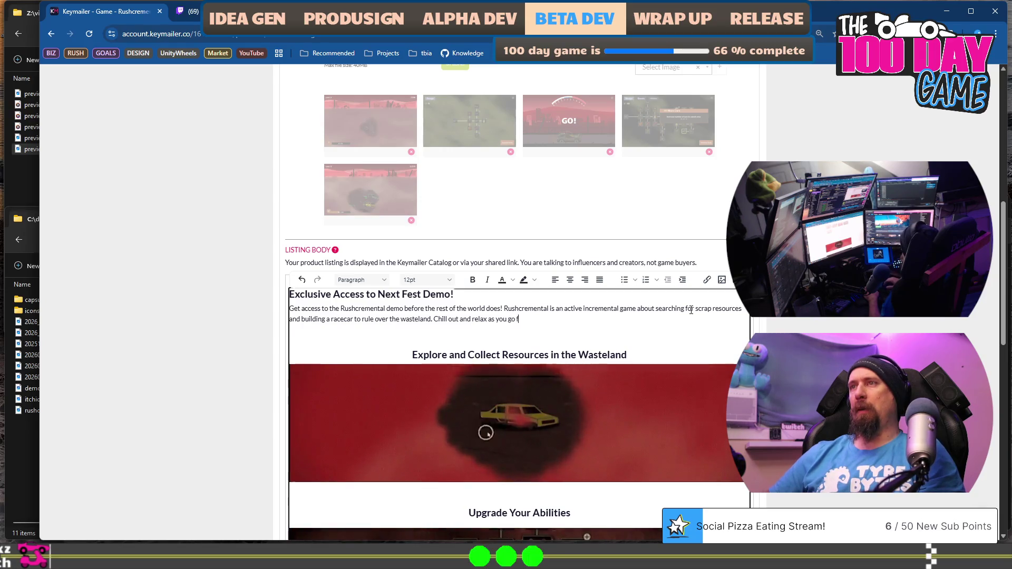
key("shift+Left")
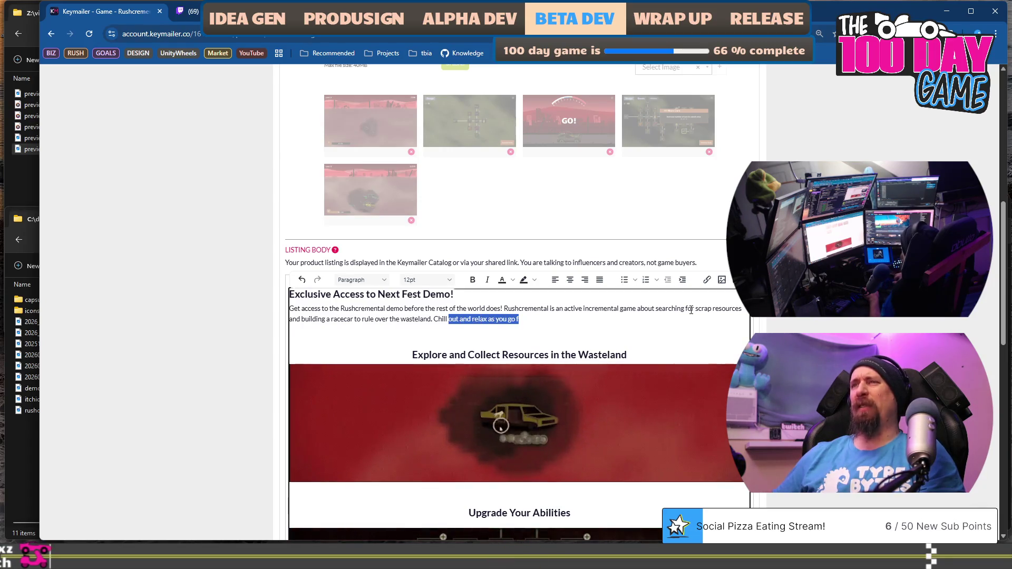
key("ctrl+shift+Left")
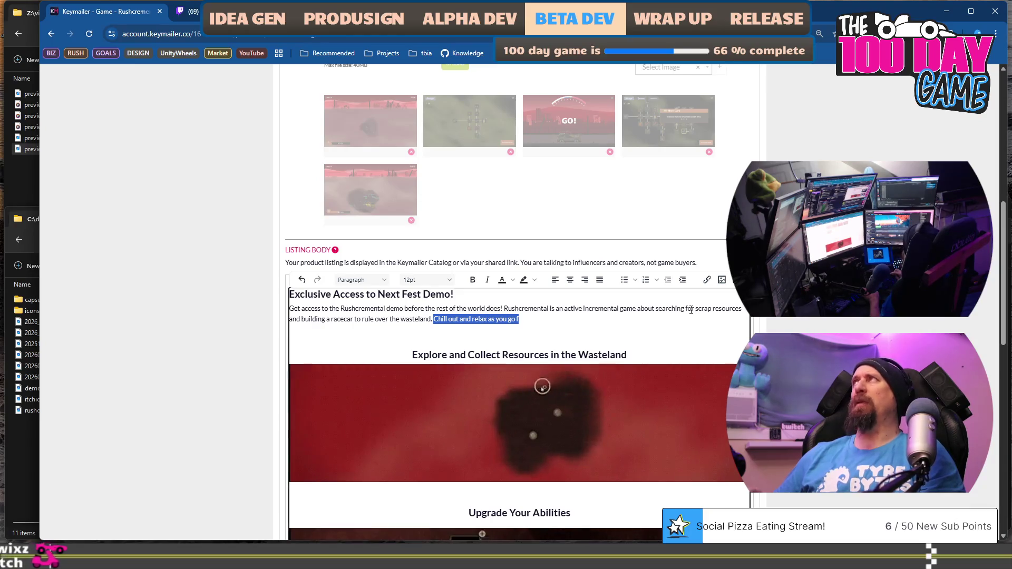
key("BackSpace")
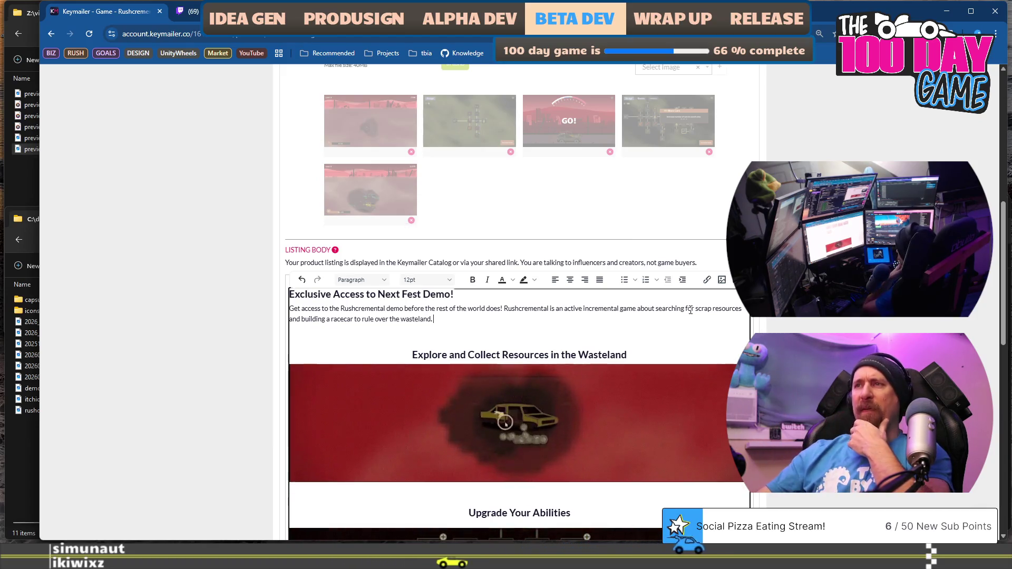
scroll(609, 385, "down", 4)
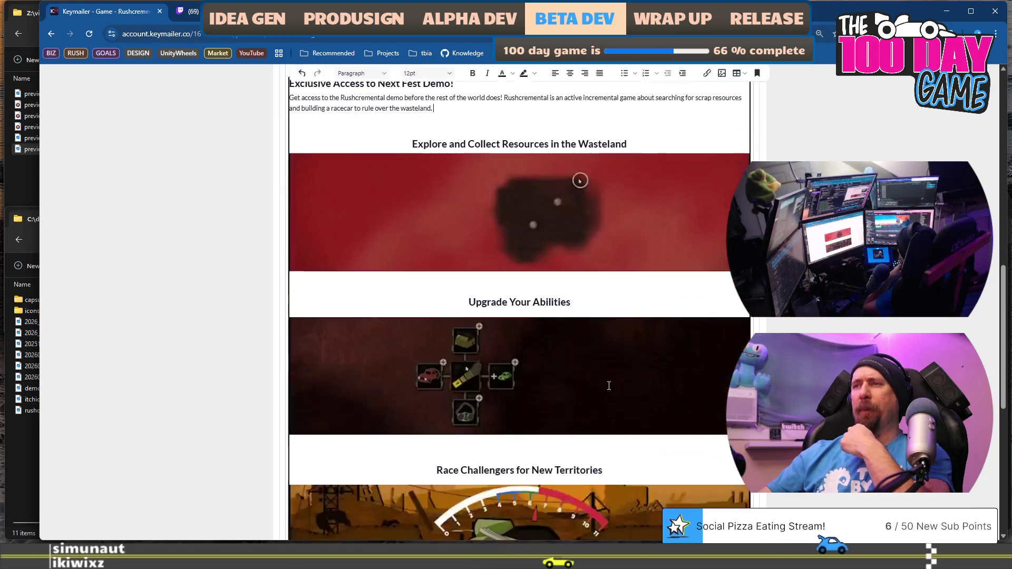
scroll(609, 386, "down", 3)
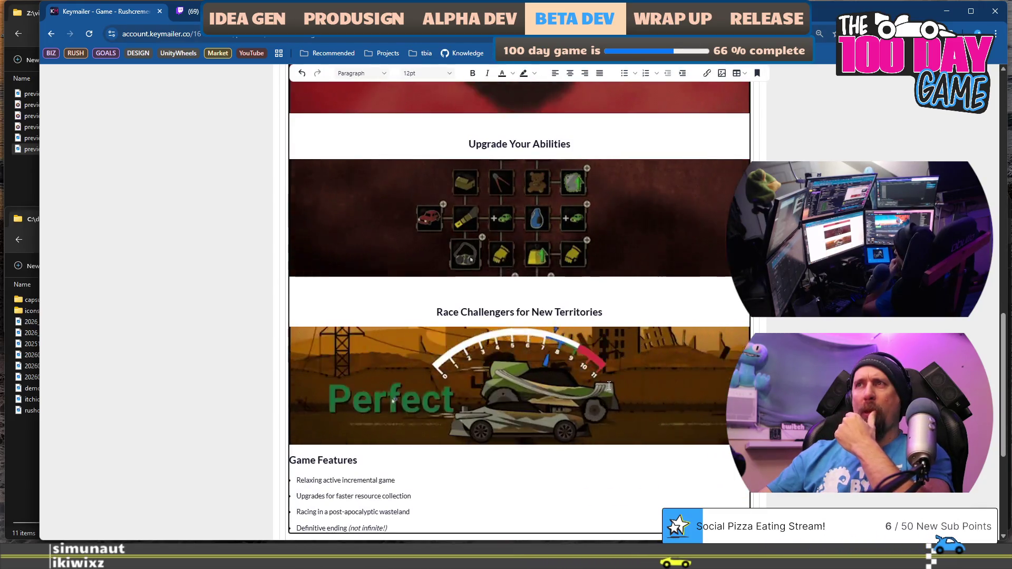
scroll(609, 385, "down", 4)
scroll(608, 388, "up", 3)
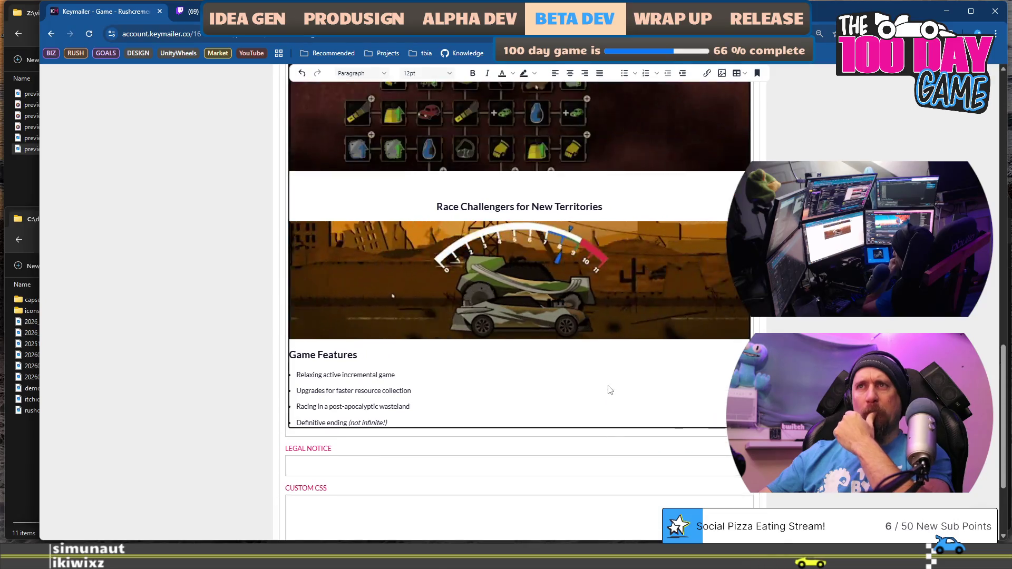
scroll(609, 390, "up", 6)
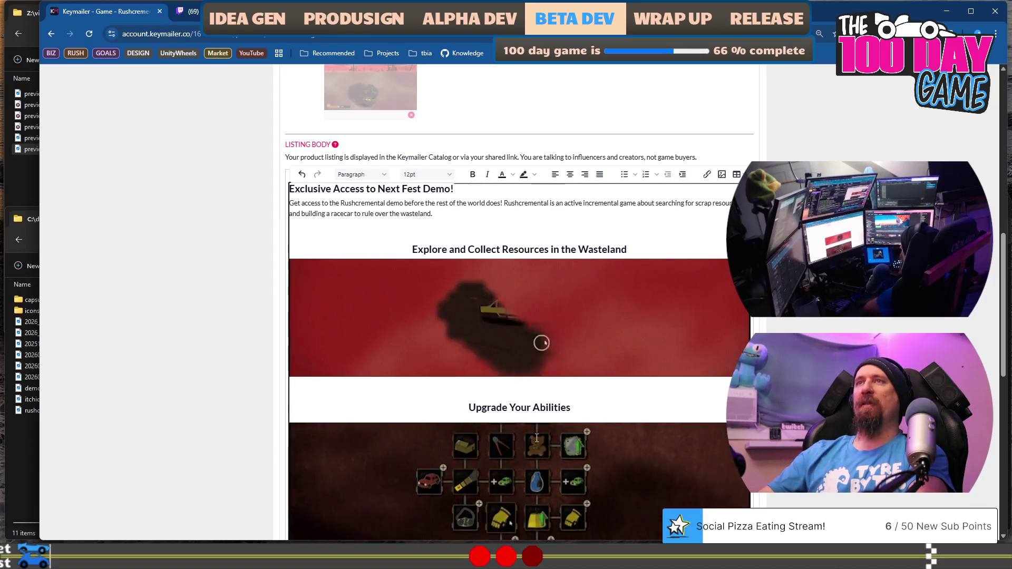
scroll(537, 438, "up", 4)
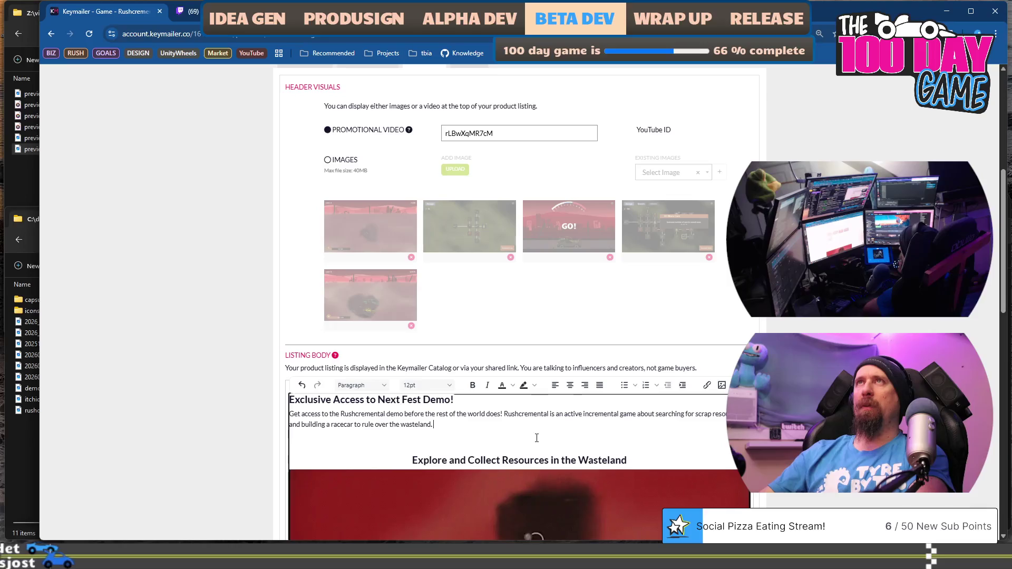
scroll(534, 416, "down", 1)
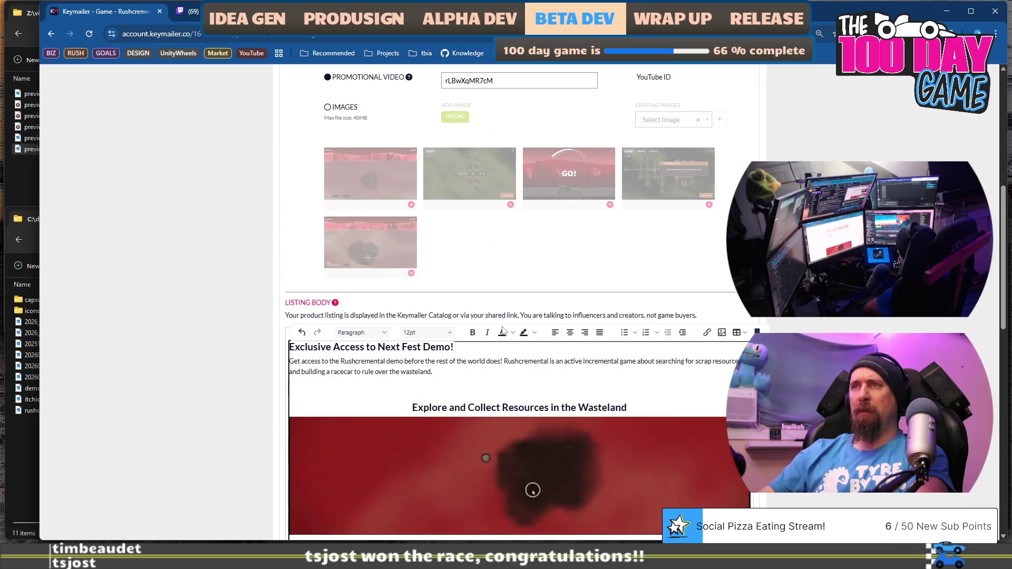
scroll(654, 328, "down", 6)
scroll(653, 328, "down", 4)
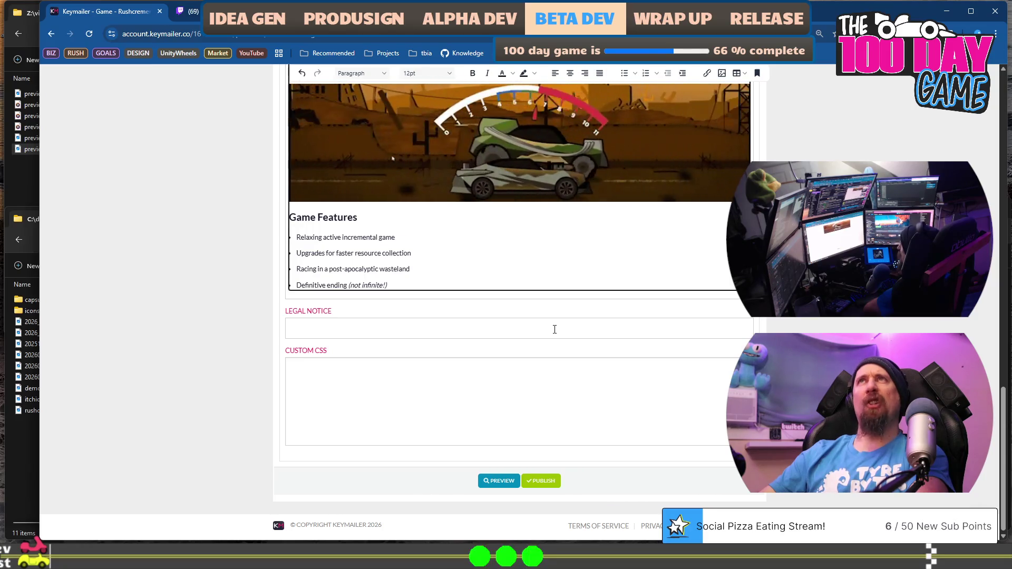
scroll(554, 330, "up", 2)
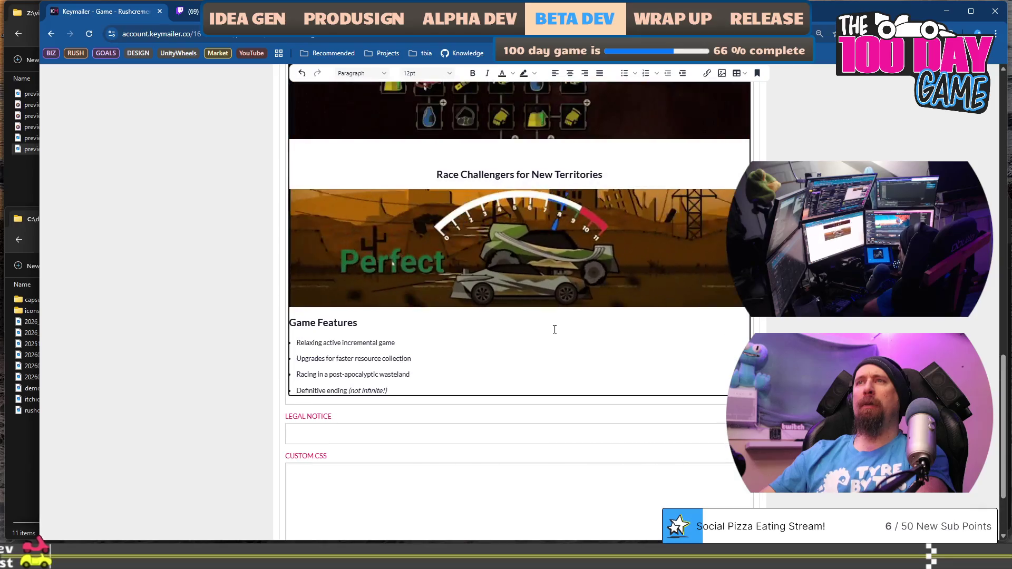
scroll(554, 329, "up", 1)
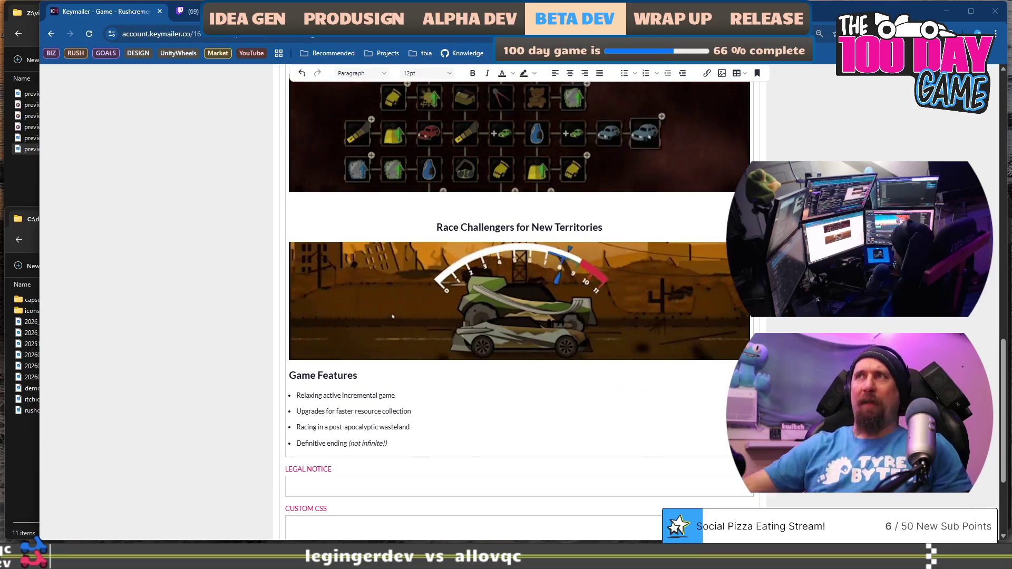
scroll(393, 316, "up", 7)
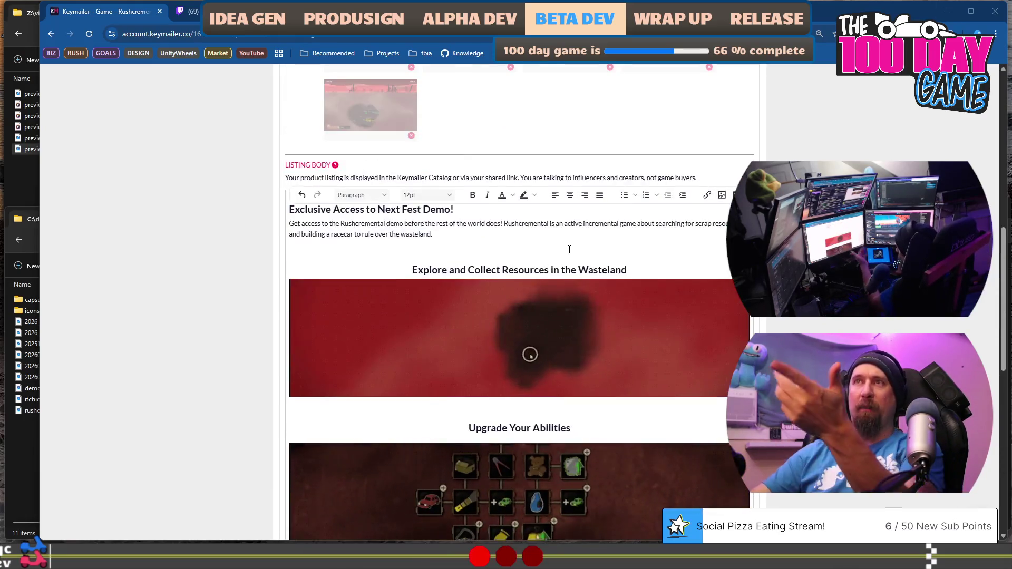
left_click_drag(521, 177, 711, 182)
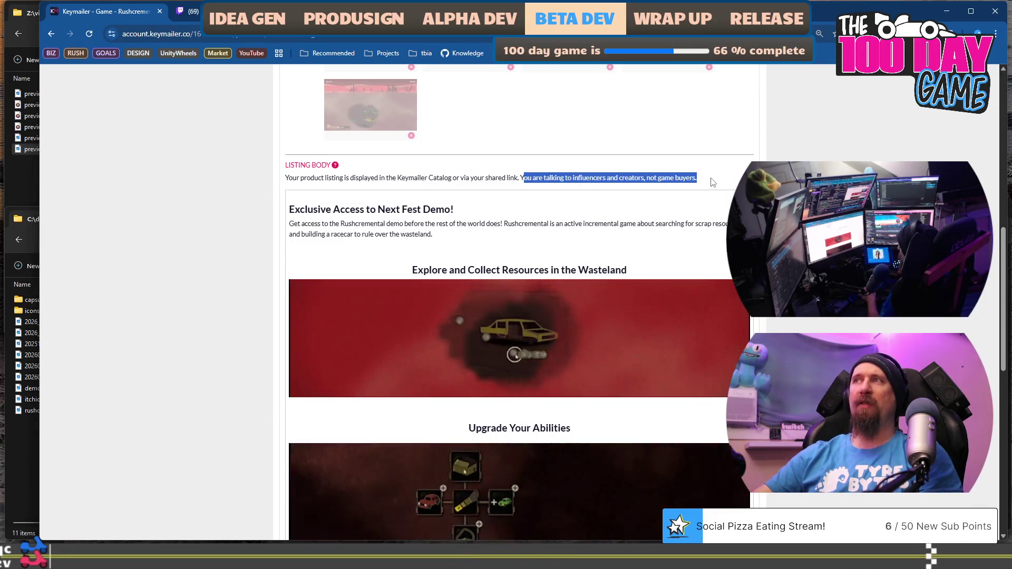
left_click(701, 180)
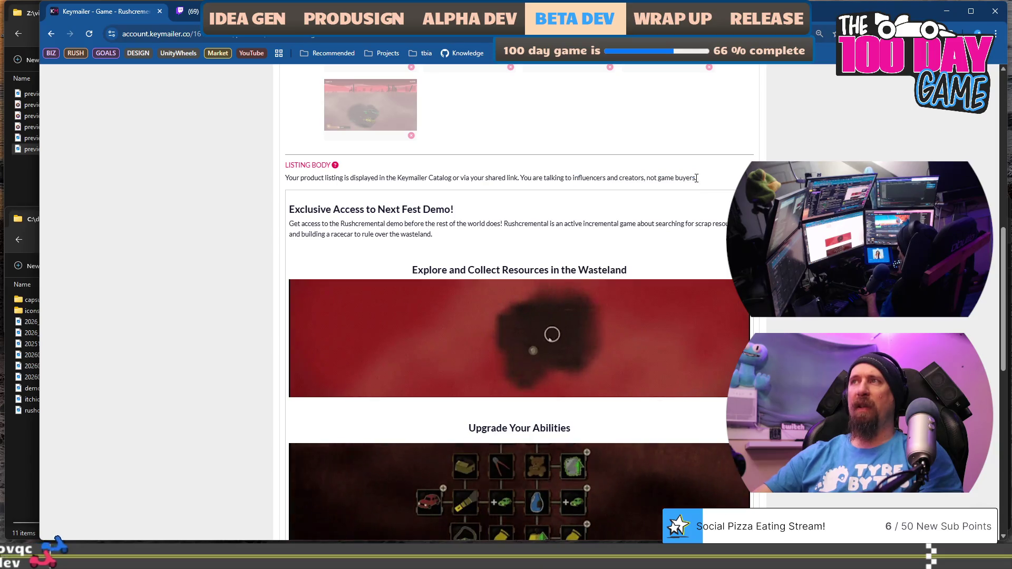
left_click(531, 191)
key("ctrl+a")
left_click(530, 190)
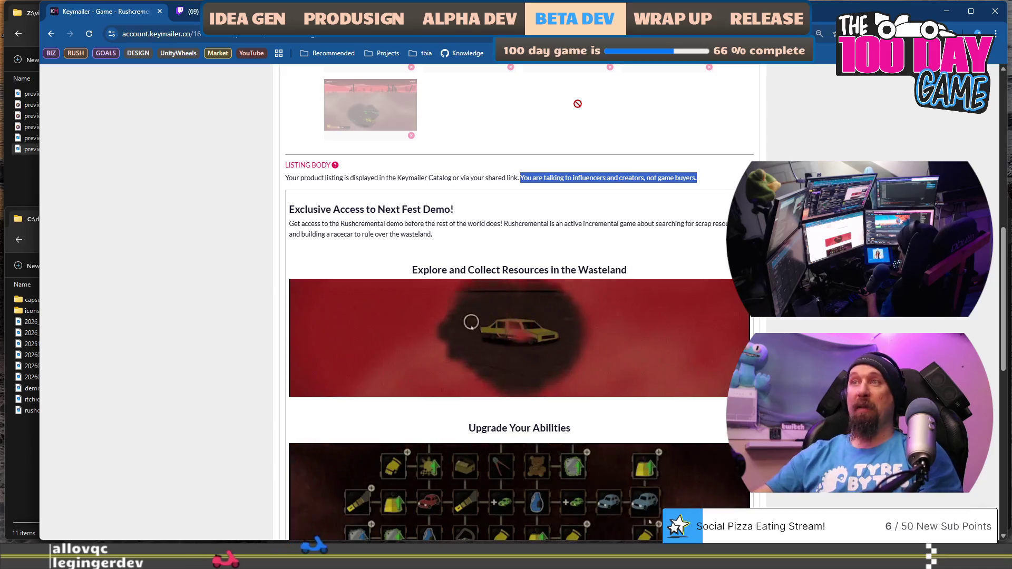
left_click_drag(289, 209, 452, 223)
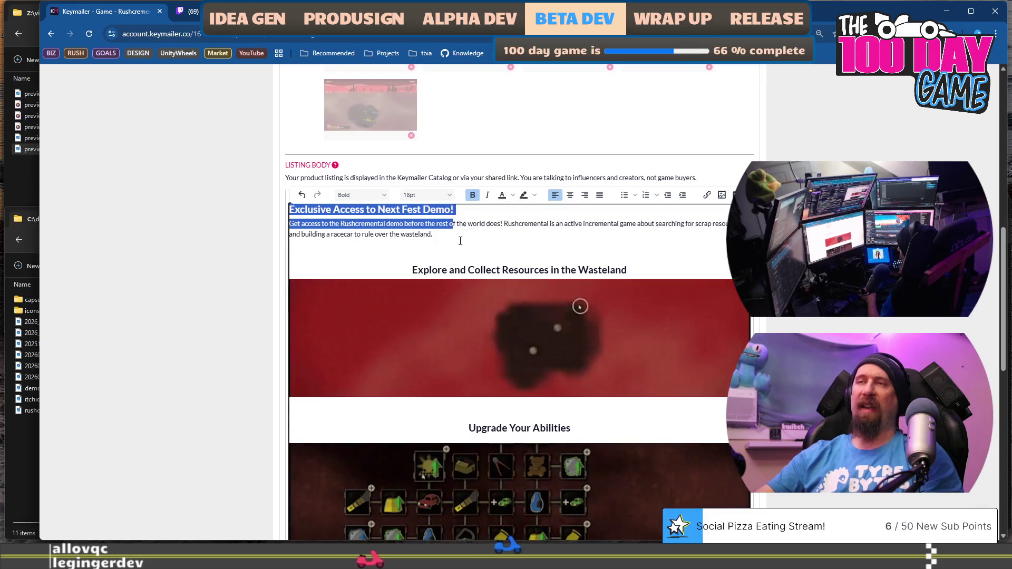
left_click(449, 226)
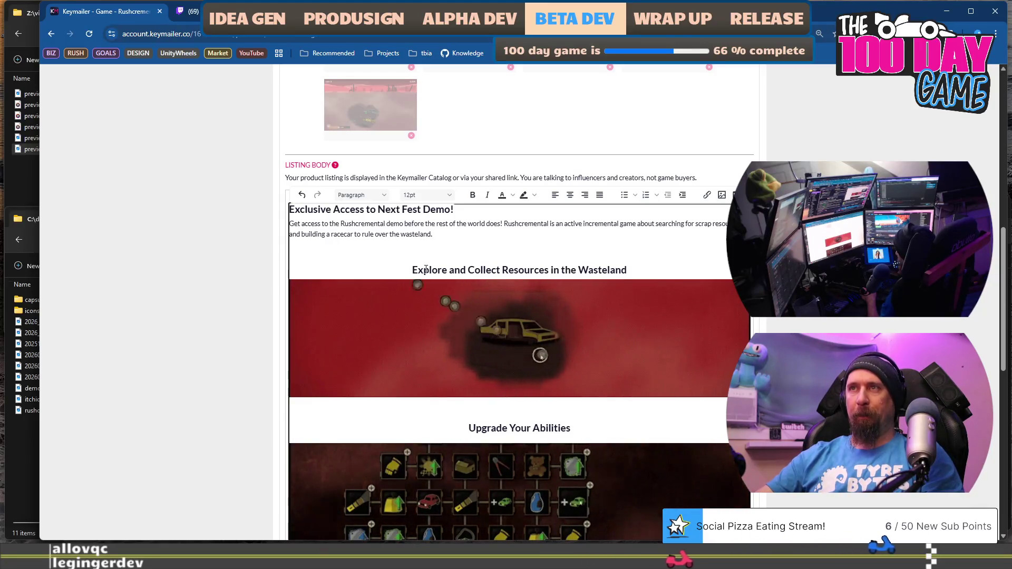
scroll(425, 270, "down", 10)
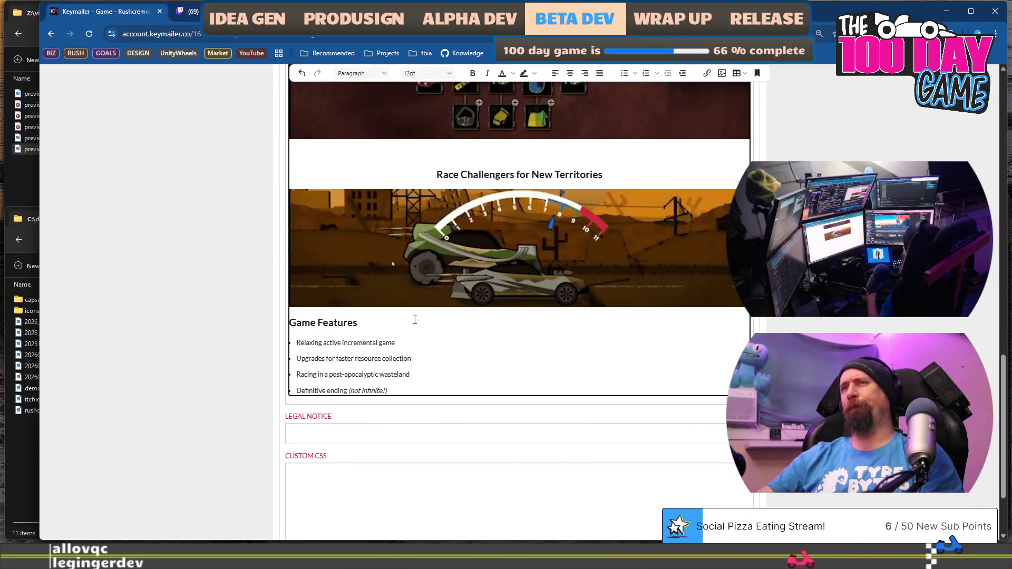
scroll(415, 320, "up", 7)
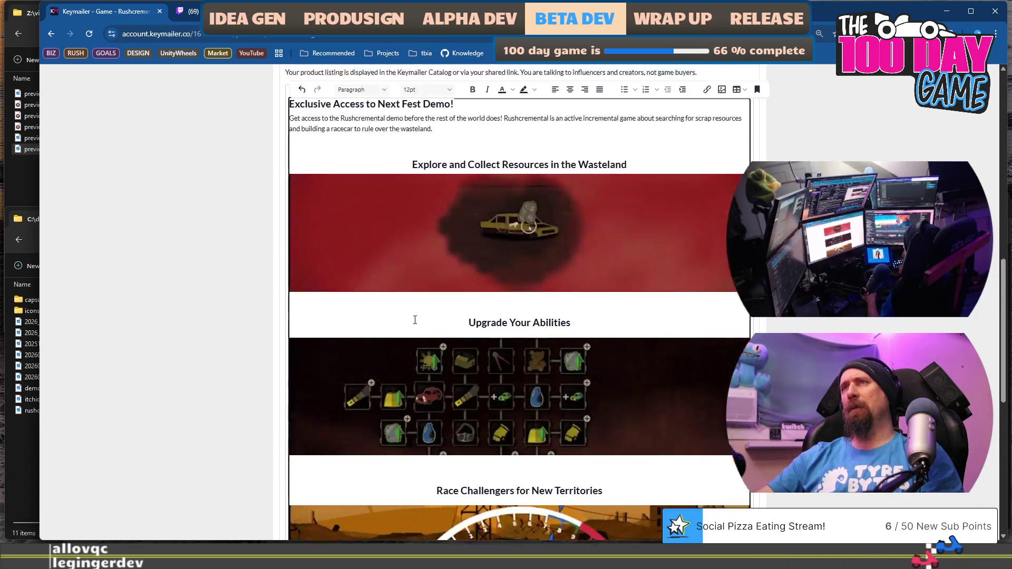
scroll(414, 320, "down", 1)
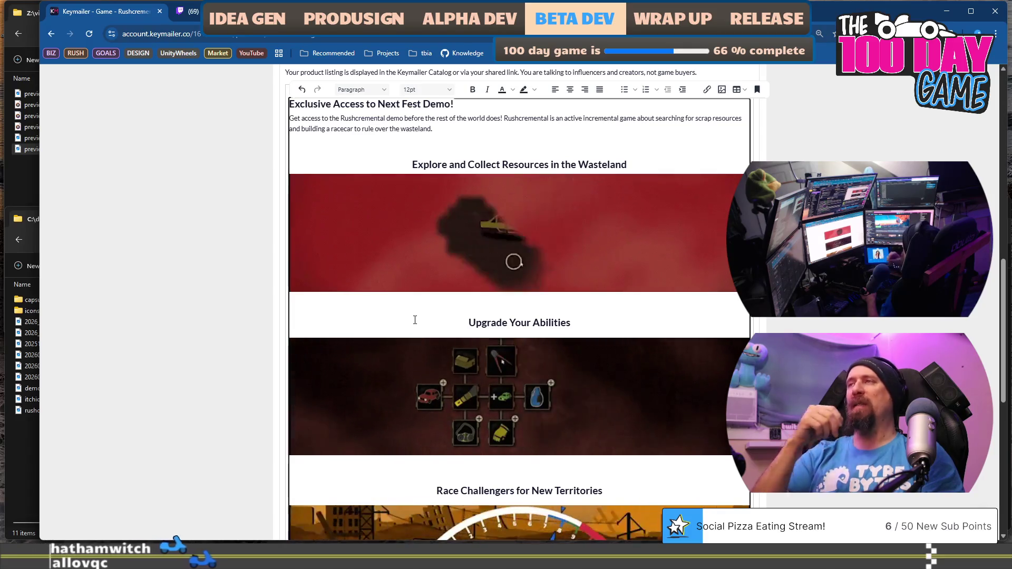
scroll(415, 319, "up", 10)
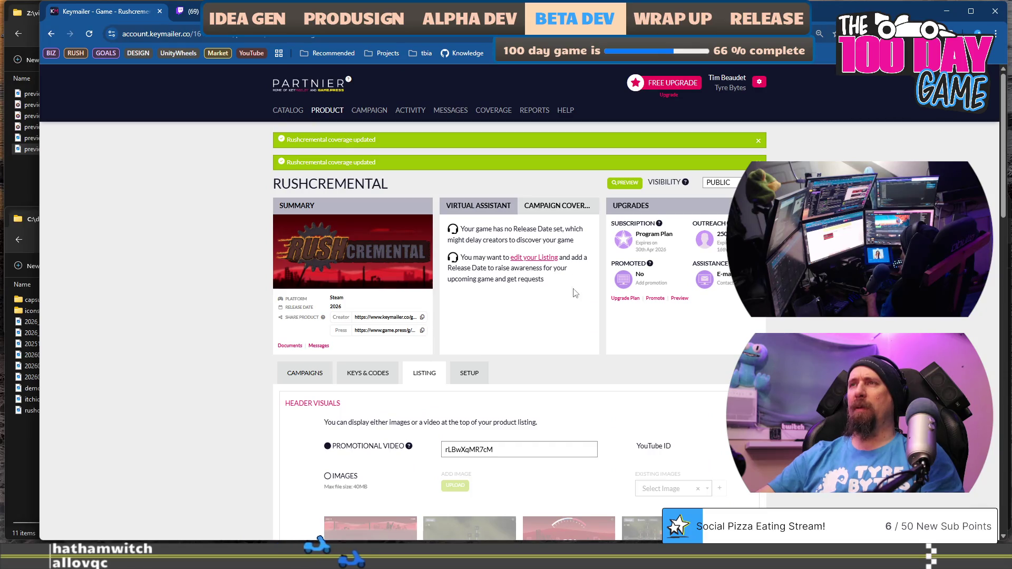
Step: Open the Rushcremental SETUP settings and scroll through its fields
left_click(483, 374)
scroll(295, 364, "down", 3)
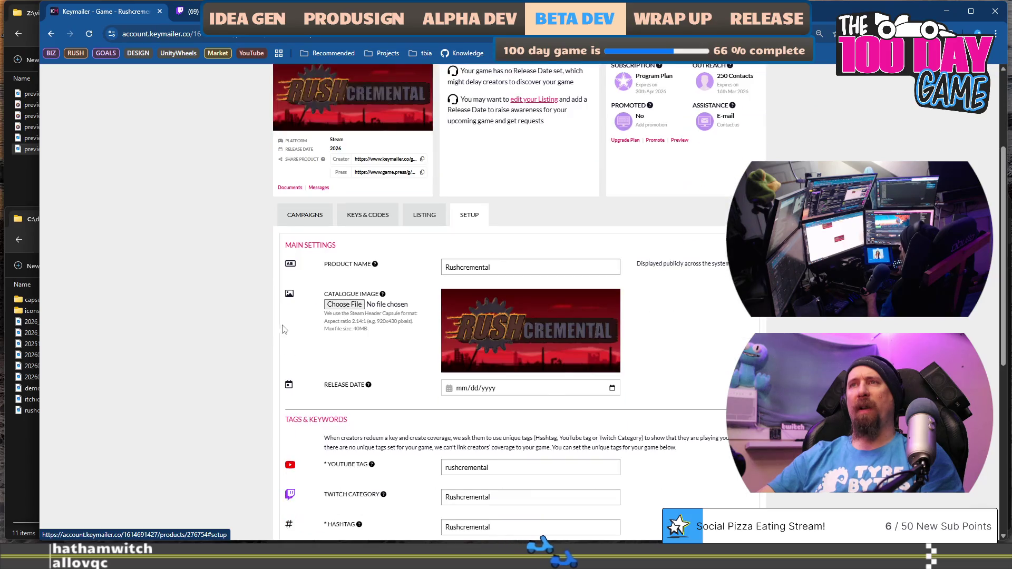
scroll(283, 330, "down", 4)
scroll(283, 329, "down", 3)
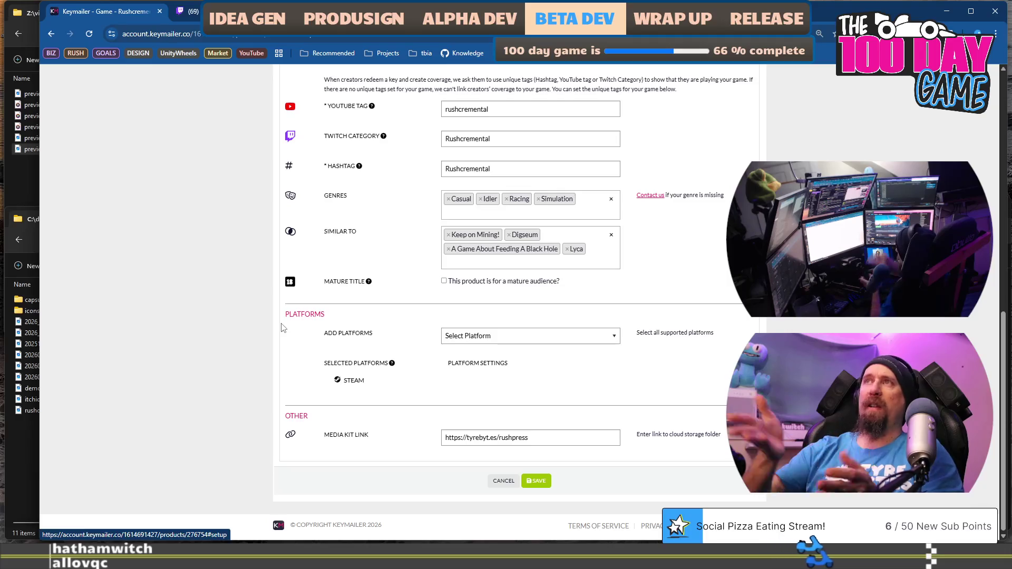
scroll(235, 338, "up", 10)
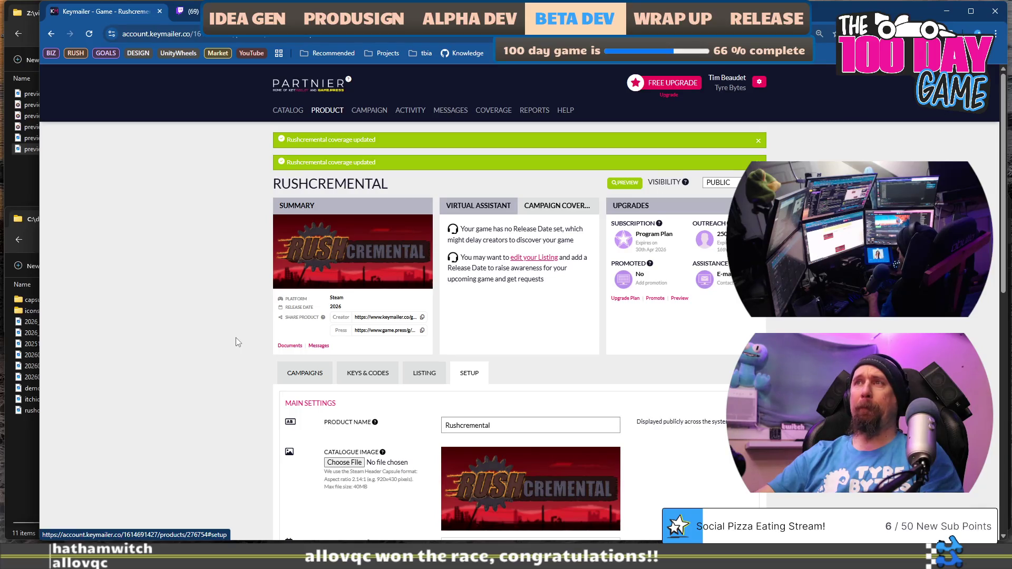
Step: Check the no-release-date note, then switch to Google Calendar's 2026 year view
triple_click(525, 232)
left_click(551, 244)
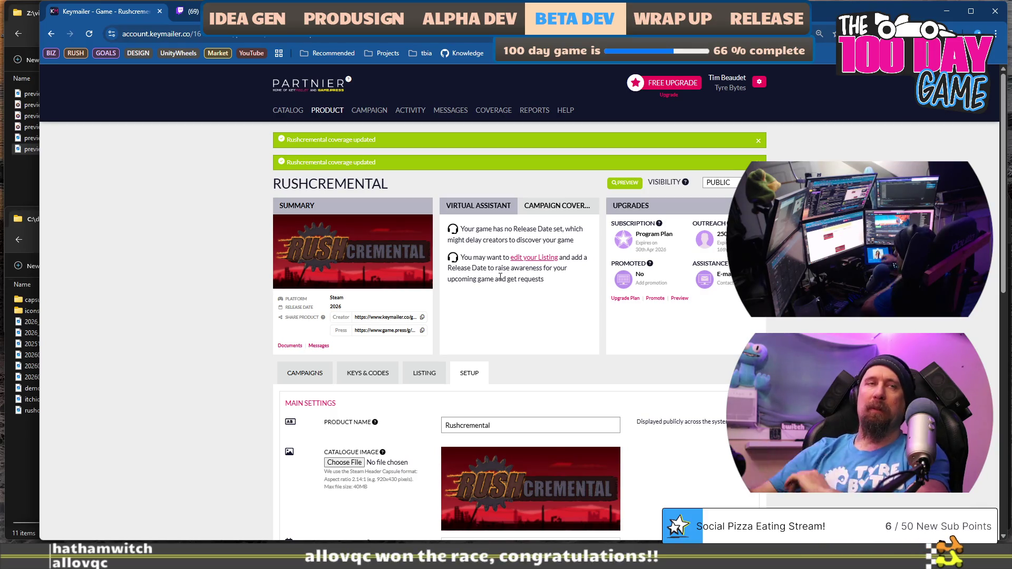
key("alt+Tab")
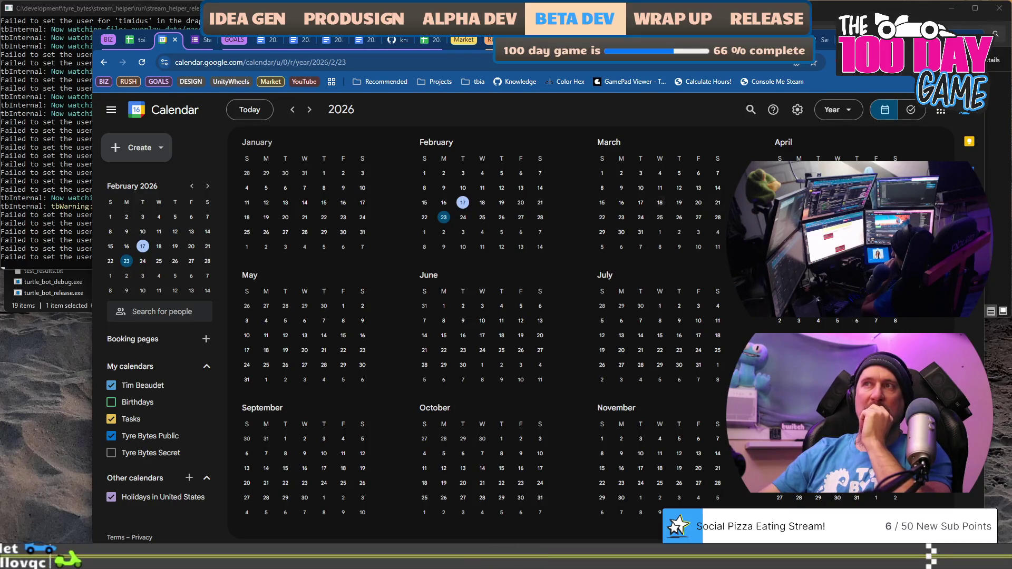
Step: Switch back to the Keymailer browser window on the Rushcremental Setup tab
key("alt+Tab")
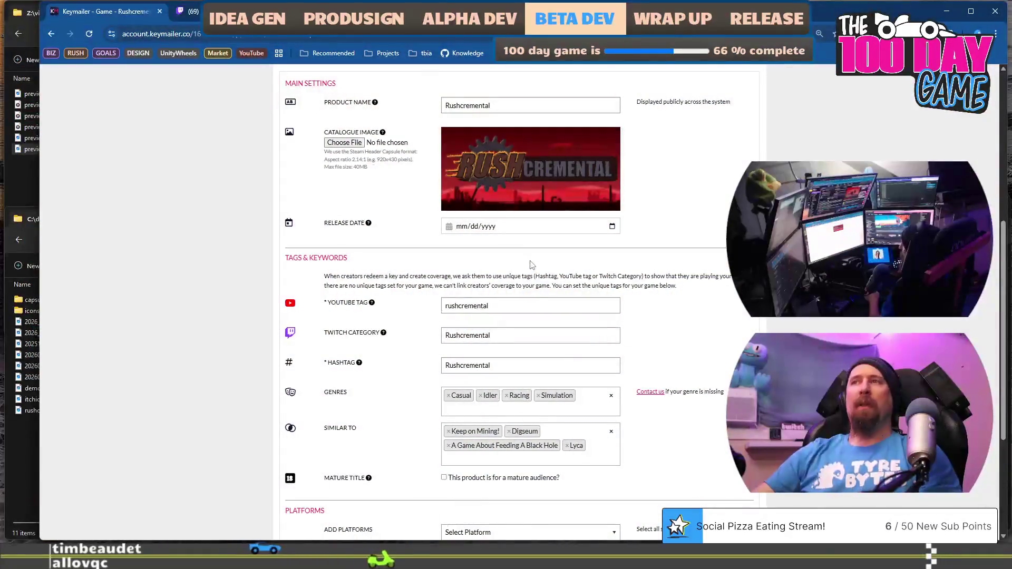
Step: Pick April 17, 2026 in the Release Date calendar so the field reads 04/17/2026
left_click(531, 229)
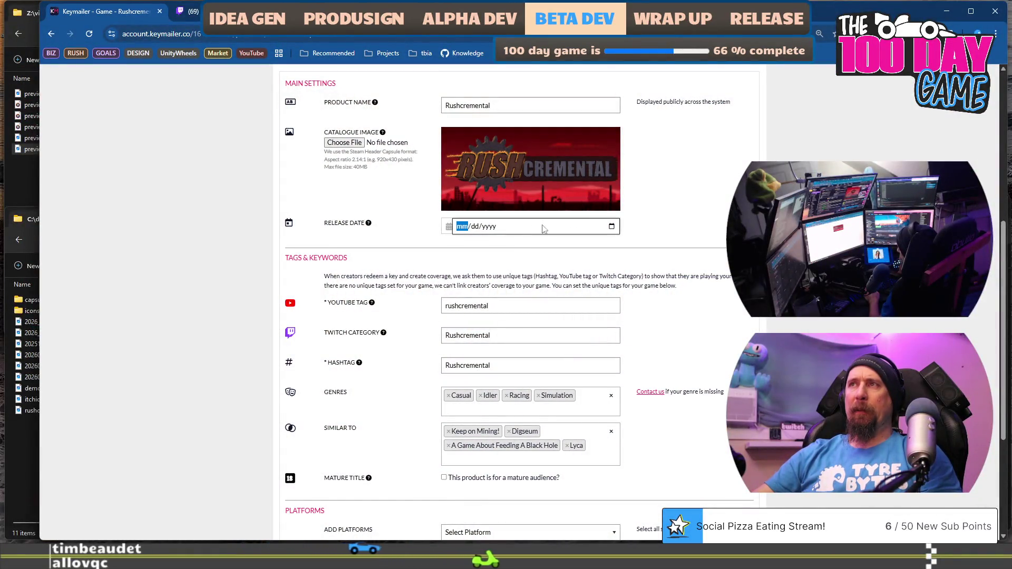
left_click(612, 226)
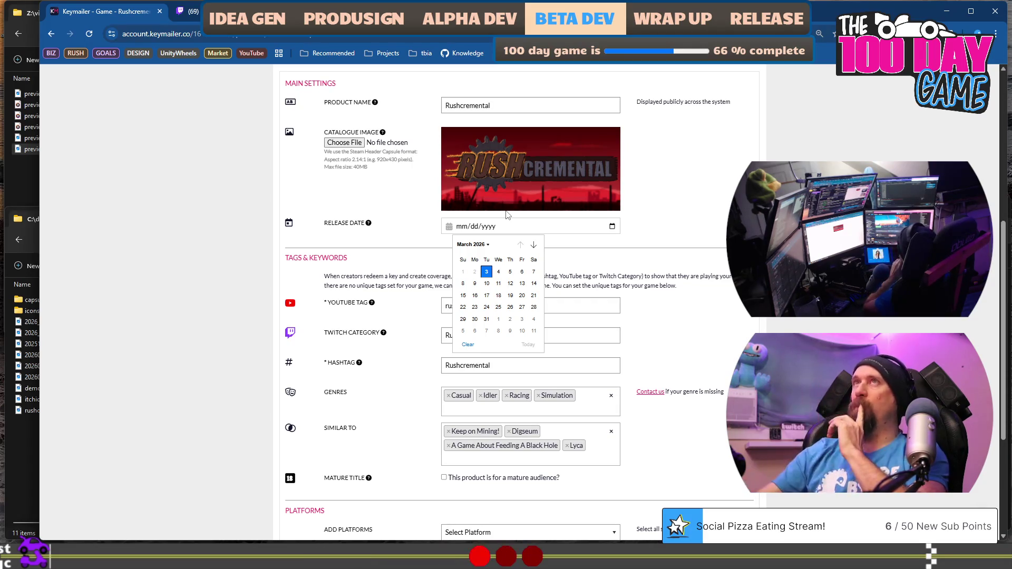
key("Escape")
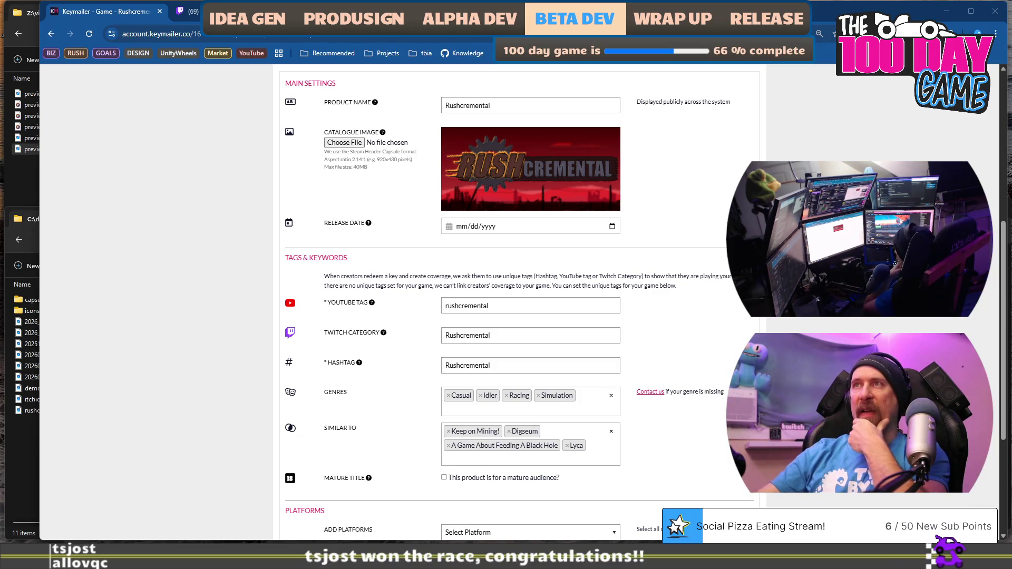
left_click(612, 226)
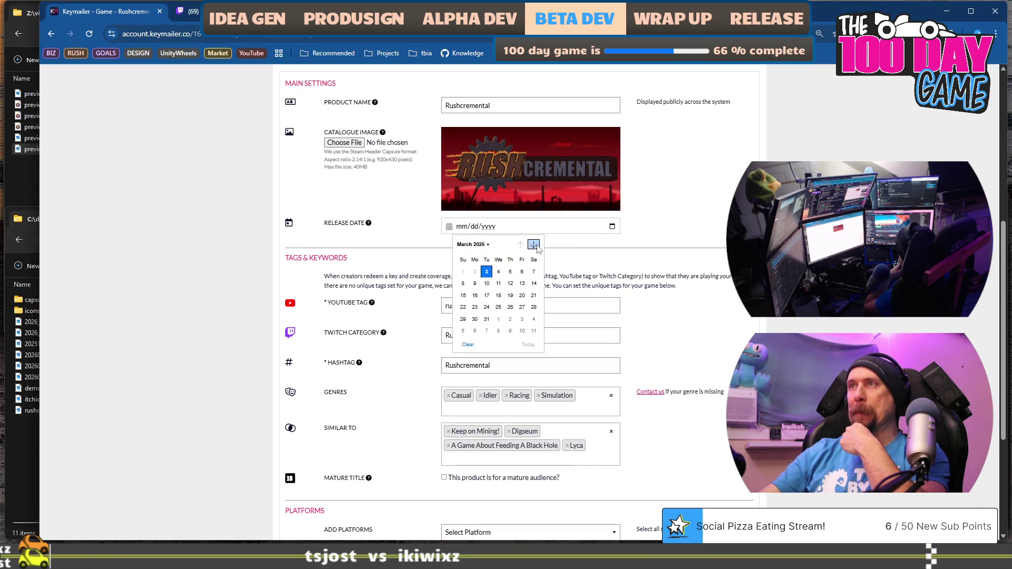
left_click(533, 244)
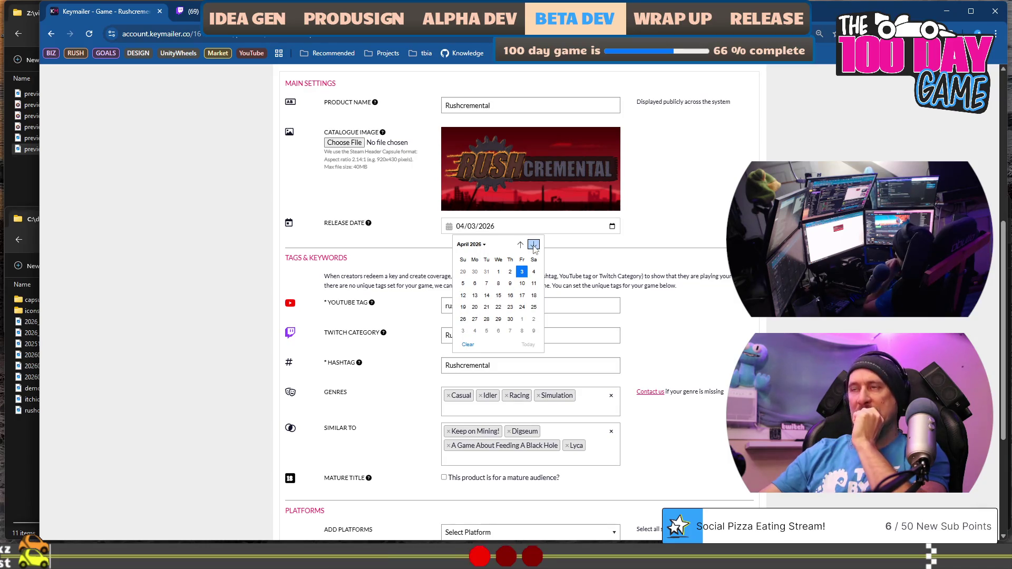
left_click(498, 272)
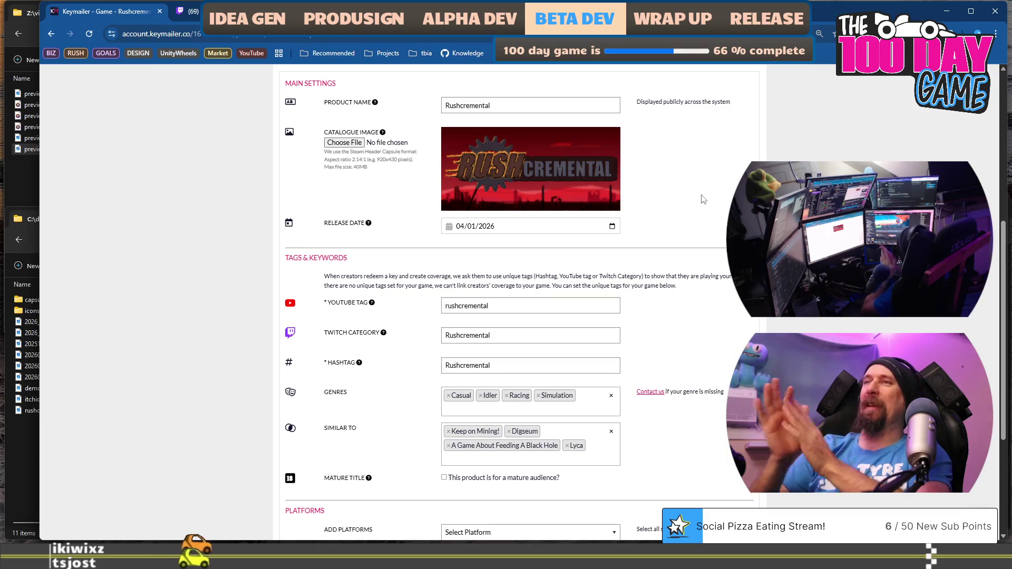
left_click(613, 227)
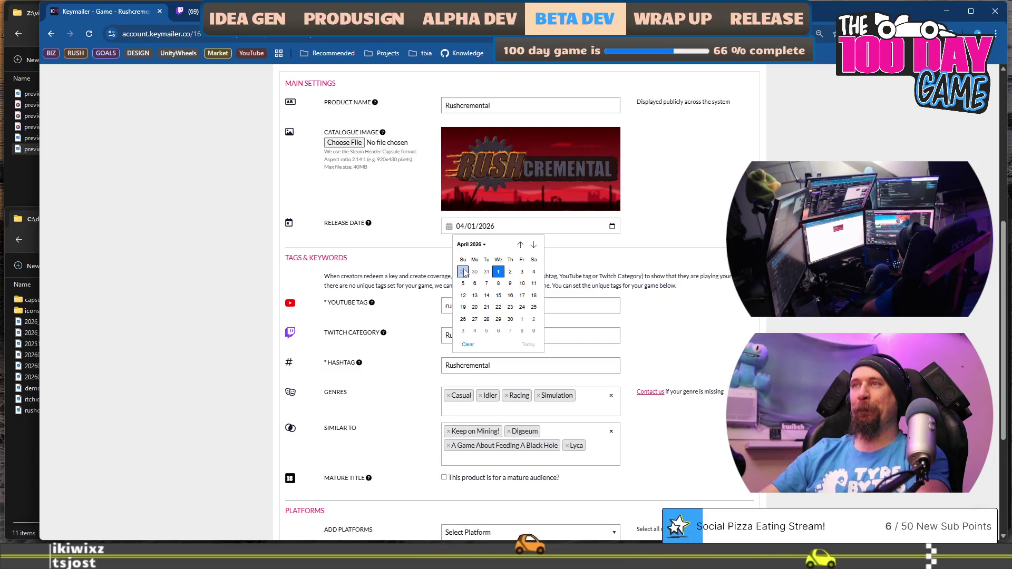
left_click(522, 295)
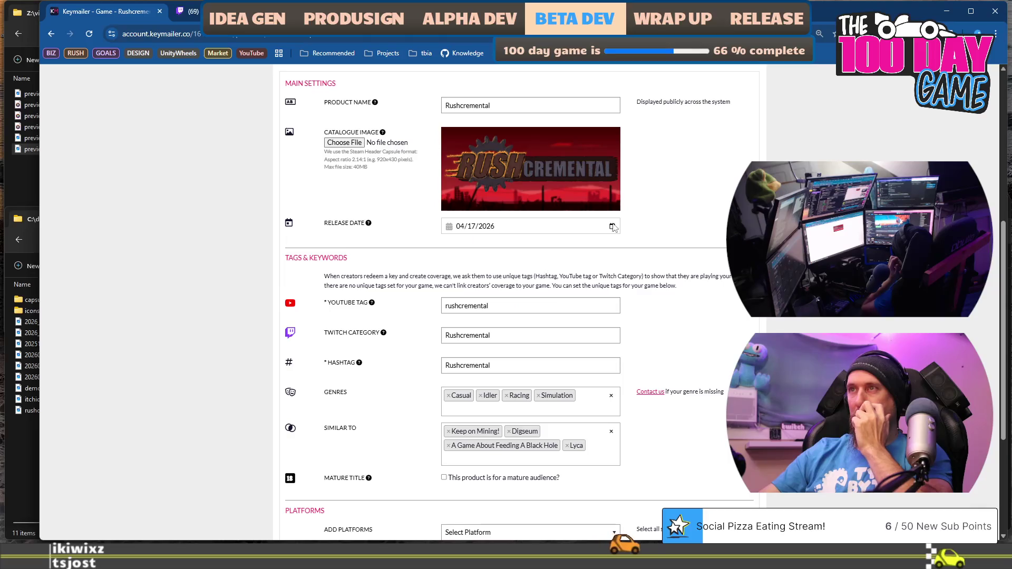
scroll(666, 243, "up", 4)
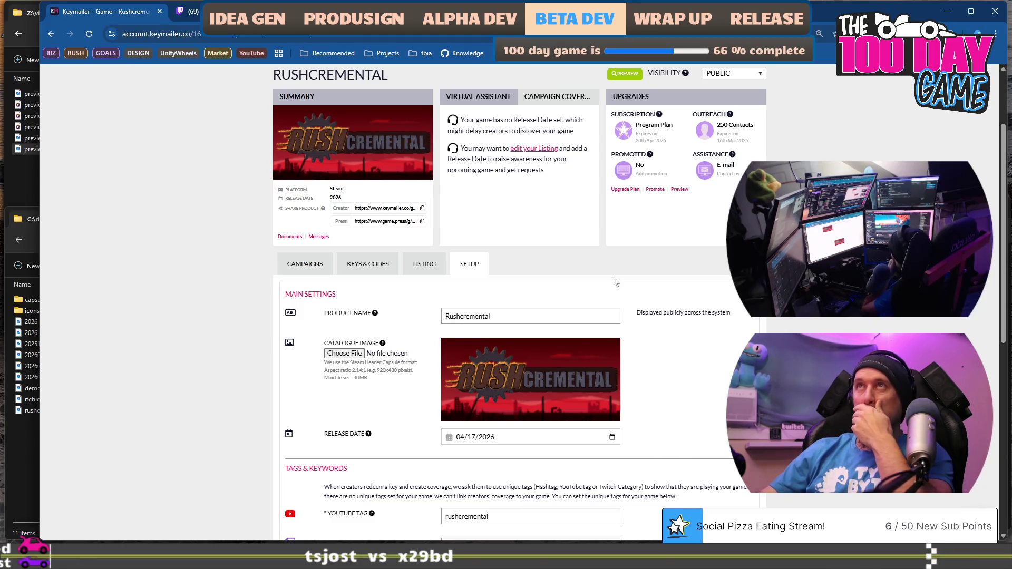
scroll(613, 282, "down", 3)
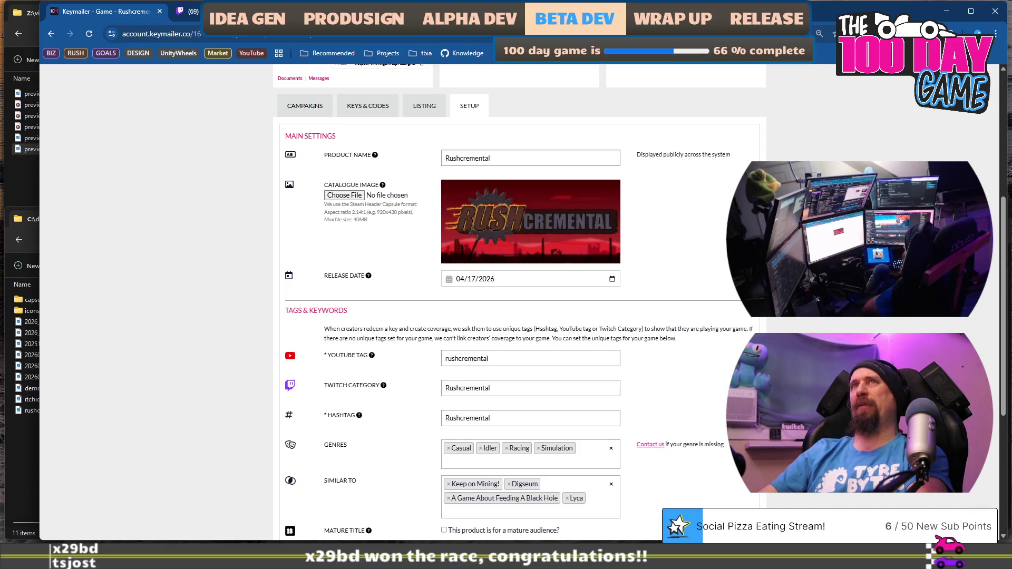
key("ctrl+t")
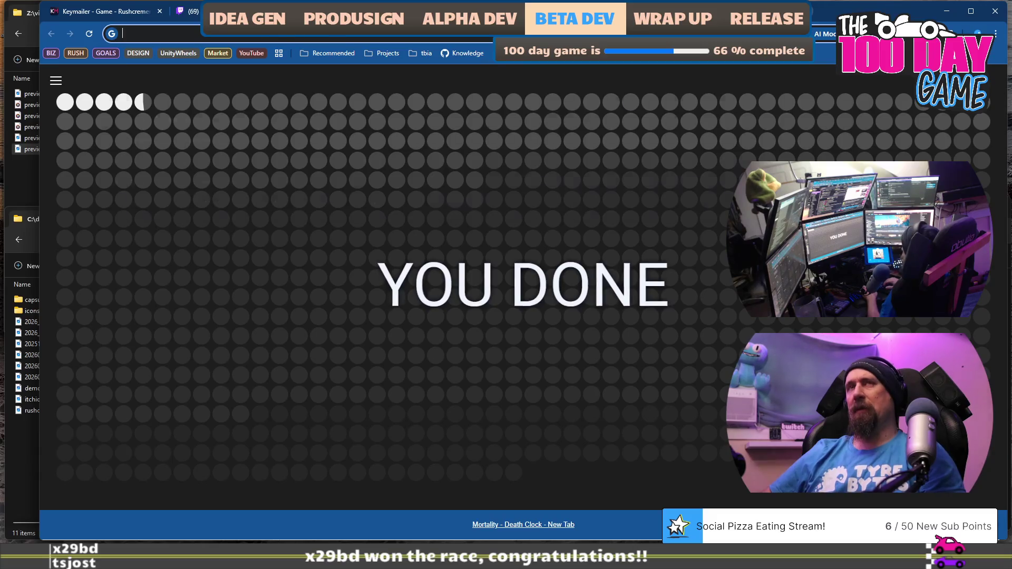
Step: Search 'steam sales' and skim Steam's Discounts & Events page
type("steam sales")
key("Return")
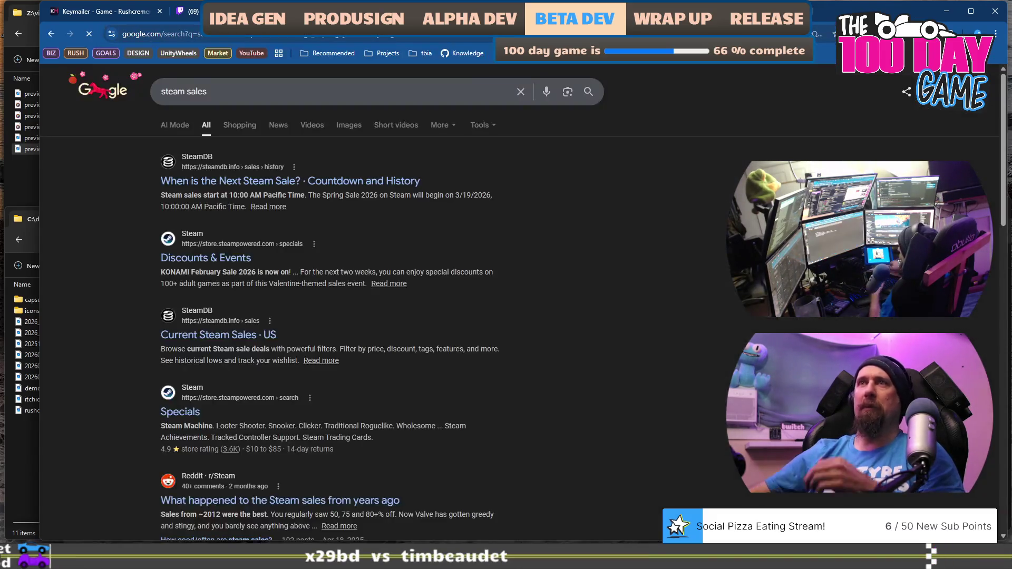
left_click(206, 259)
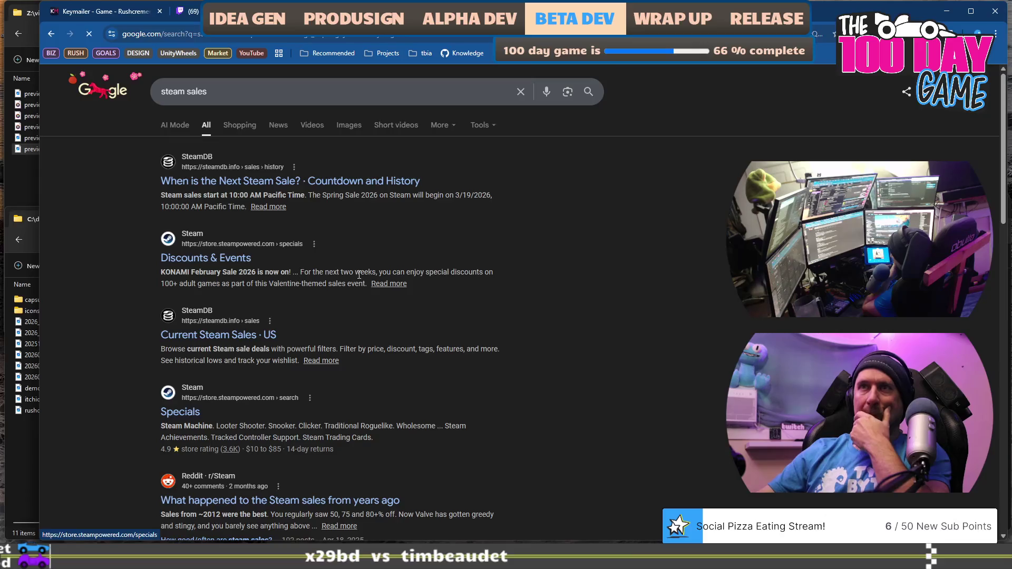
scroll(615, 263, "down", 7)
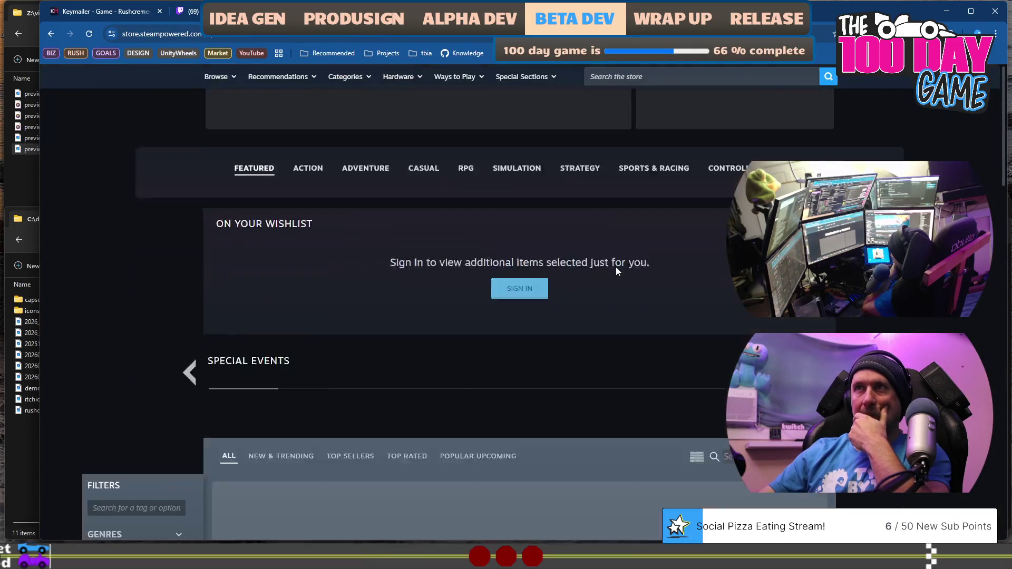
scroll(616, 267, "down", 12)
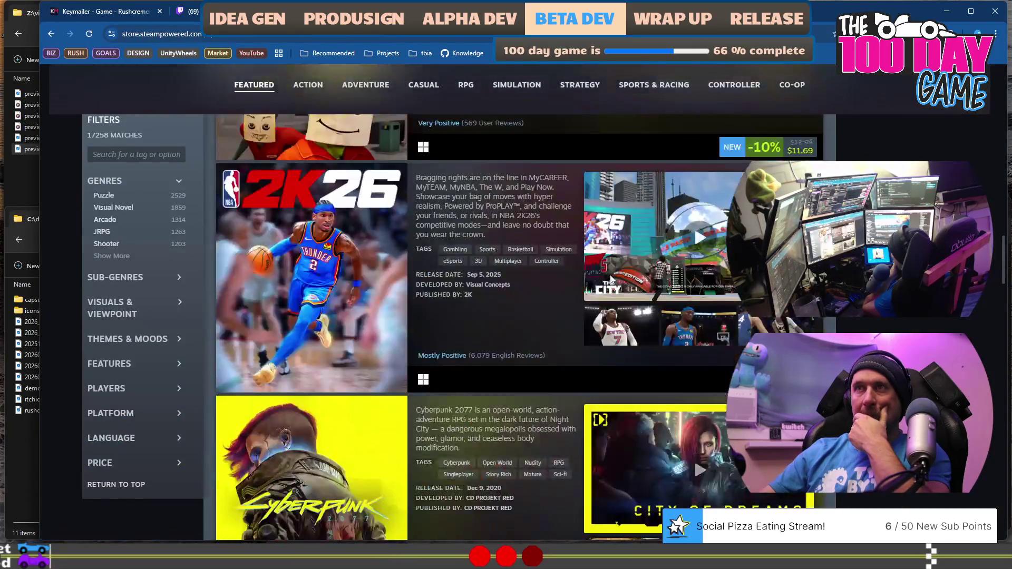
scroll(610, 277, "up", 10)
scroll(610, 277, "up", 8)
Step: In an Incognito window, search 'steam sales 2026' and open Steam's 2026 schedule announcement
left_click(168, 34)
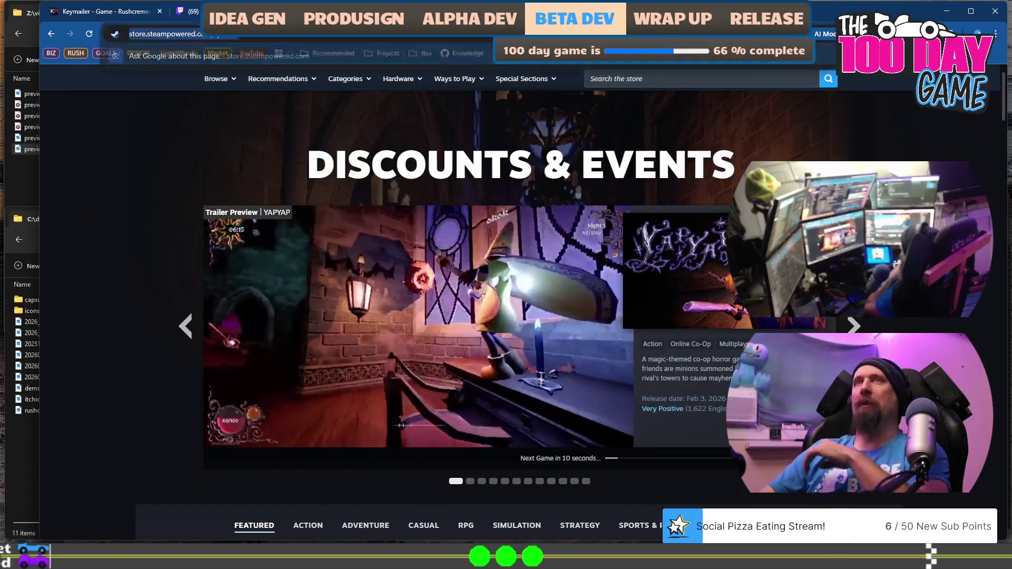
type("steam sales")
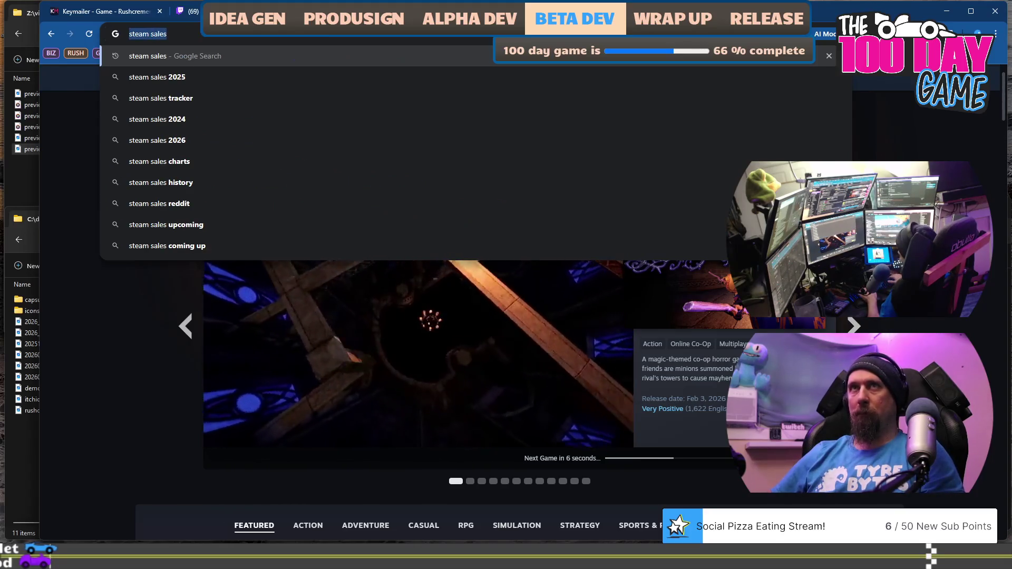
key("ctrl+shift+n")
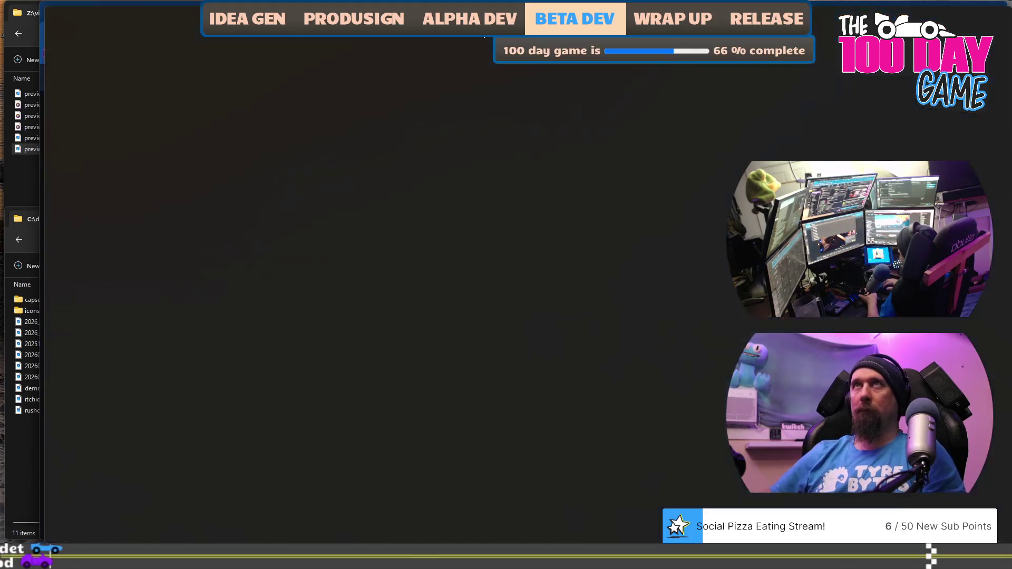
type("steam sales ")
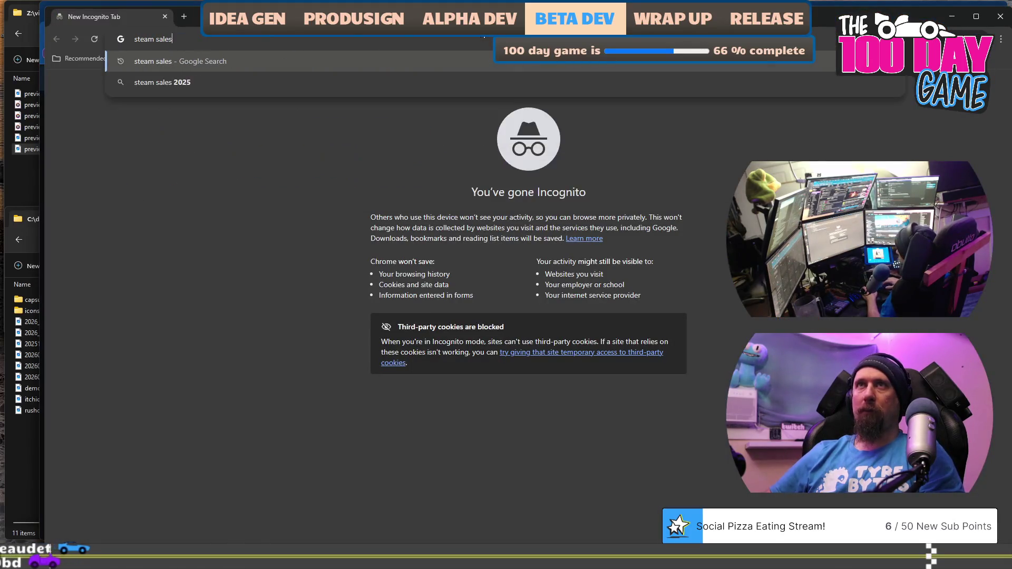
type("2026")
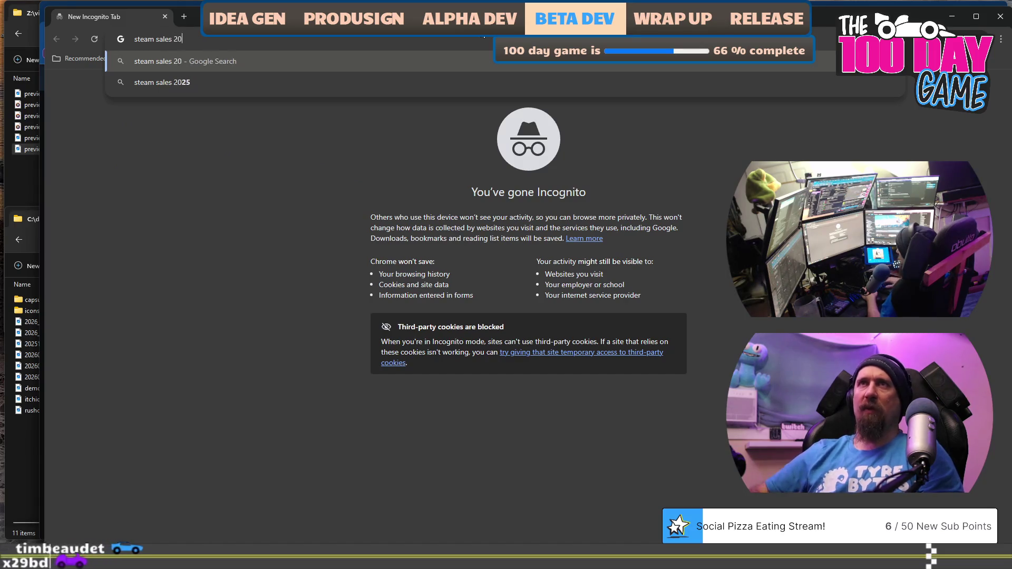
key("Return")
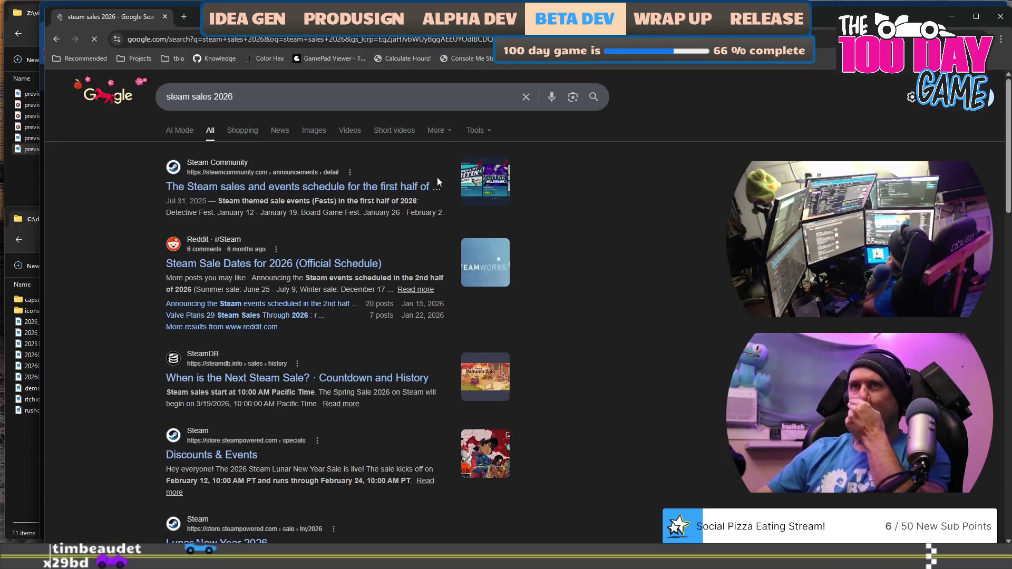
left_click(356, 196)
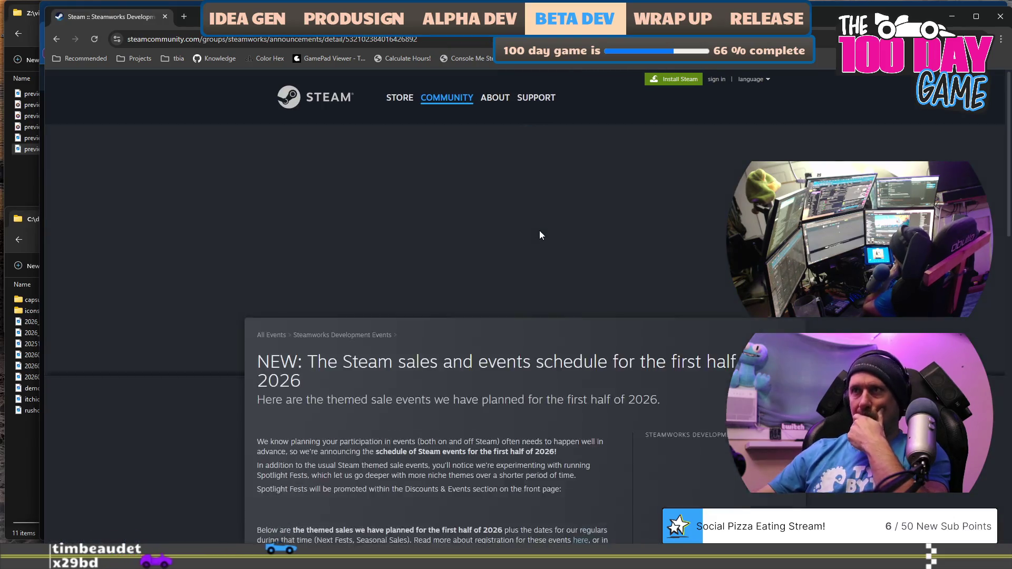
Step: Highlight the Hidden Object Fest, Medieval Fest and Spring Sale (March 19–26) dates, then close the schedule
scroll(539, 235, "down", 10)
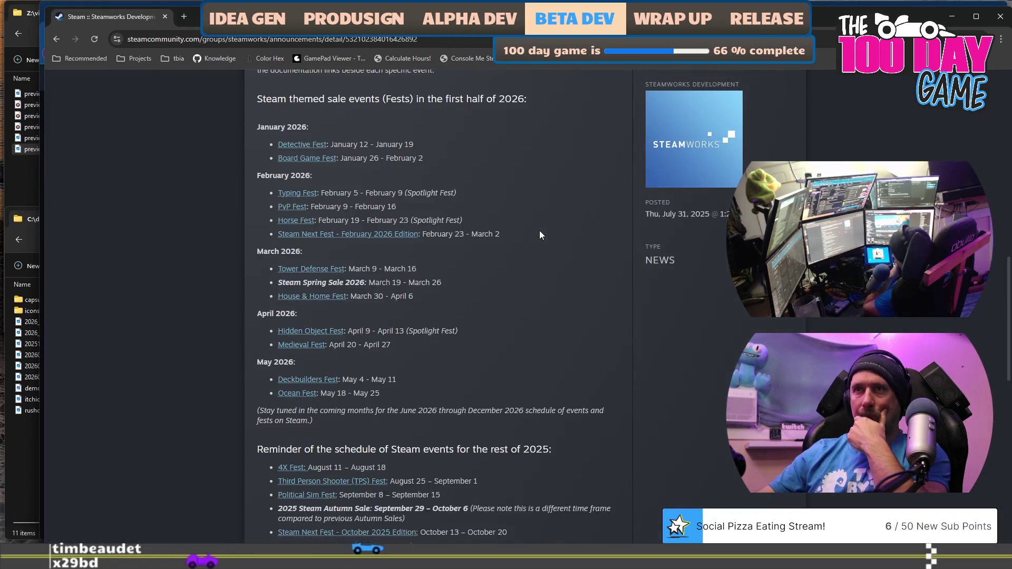
triple_click(491, 338)
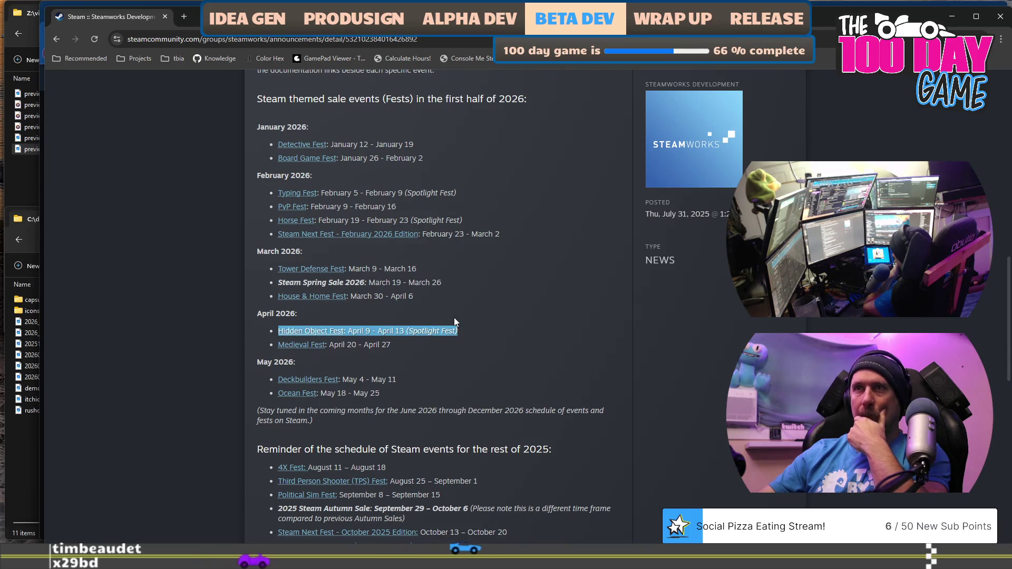
left_click(447, 348)
left_click_drag(447, 347, 414, 324)
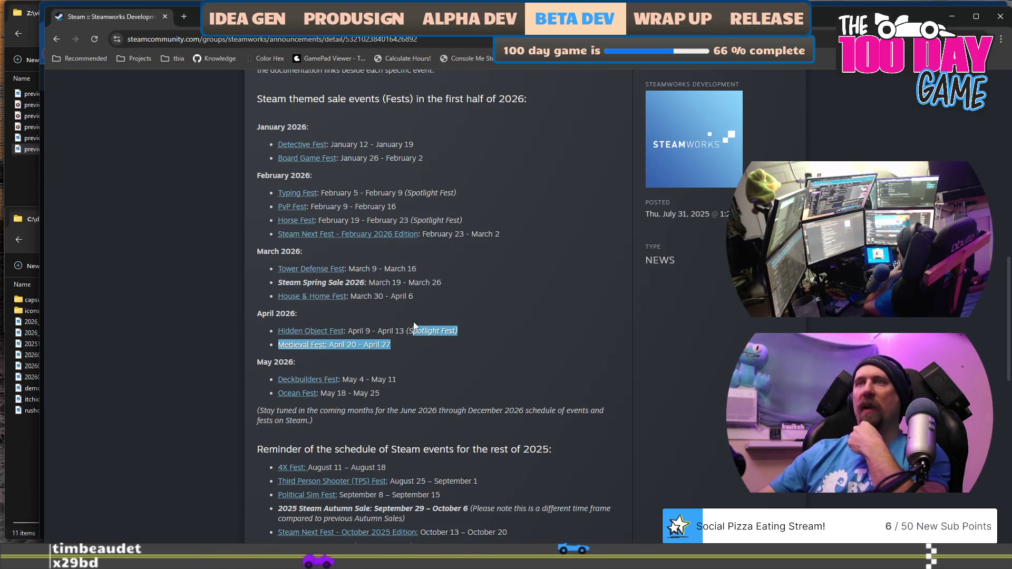
left_click_drag(451, 283, 307, 283)
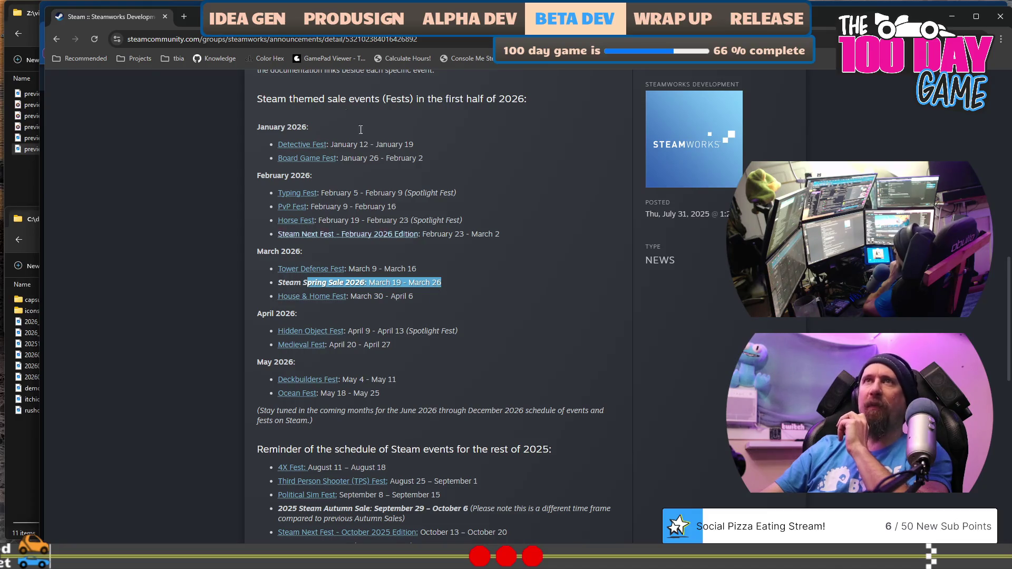
left_click(165, 17)
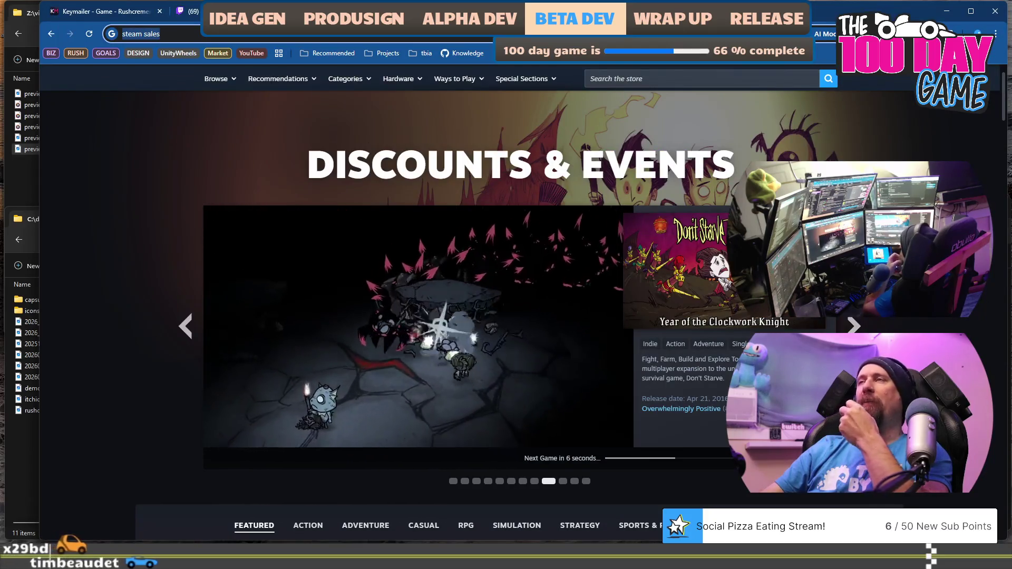
Step: Go through the Google results tab back to Keymailer's Rushcremental Setup page
left_click(559, 11)
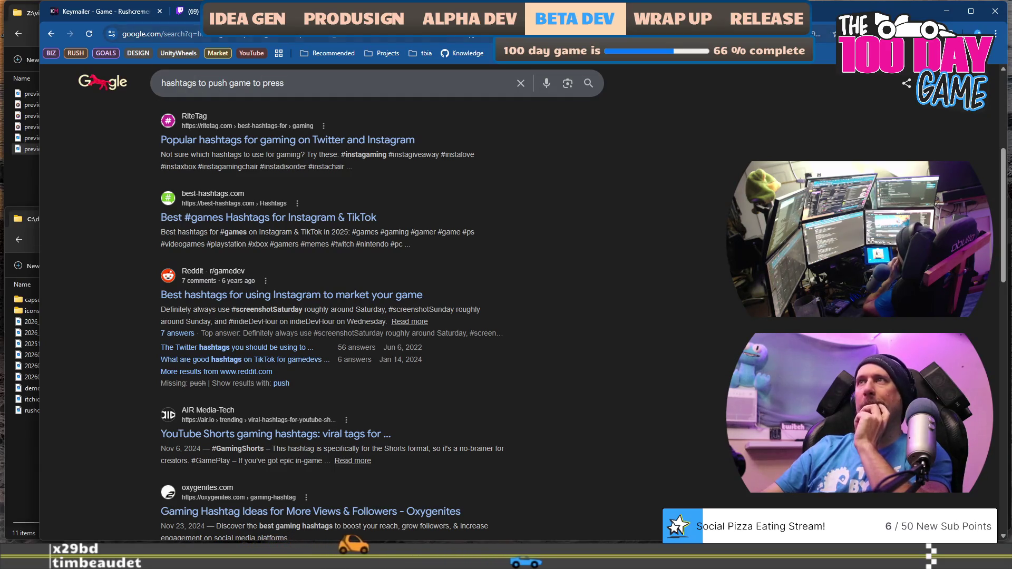
left_click(112, 22)
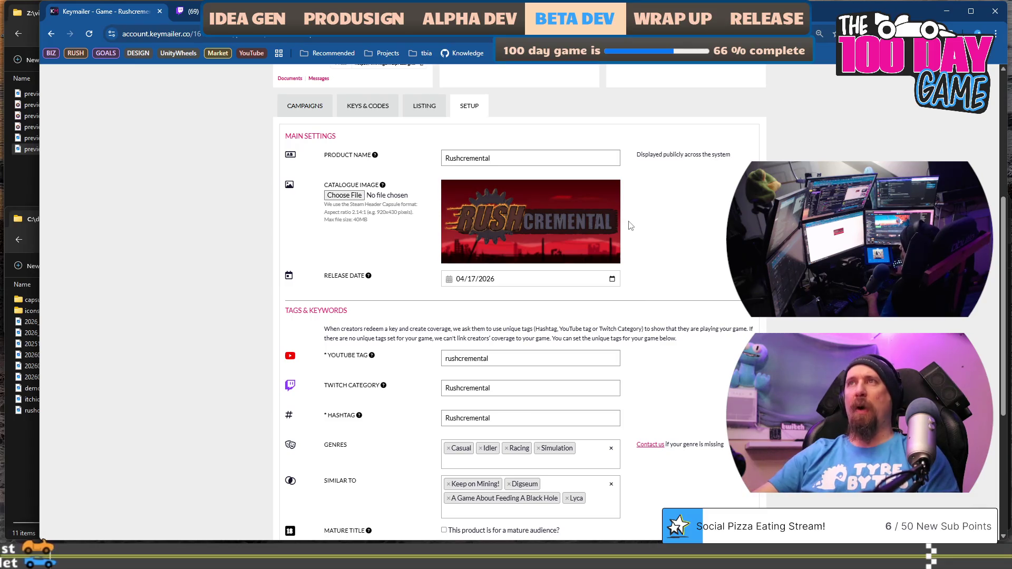
Step: Save the Rushcremental setup and confirm 'Publish changes to your listing?' with OK
scroll(651, 231, "down", 4)
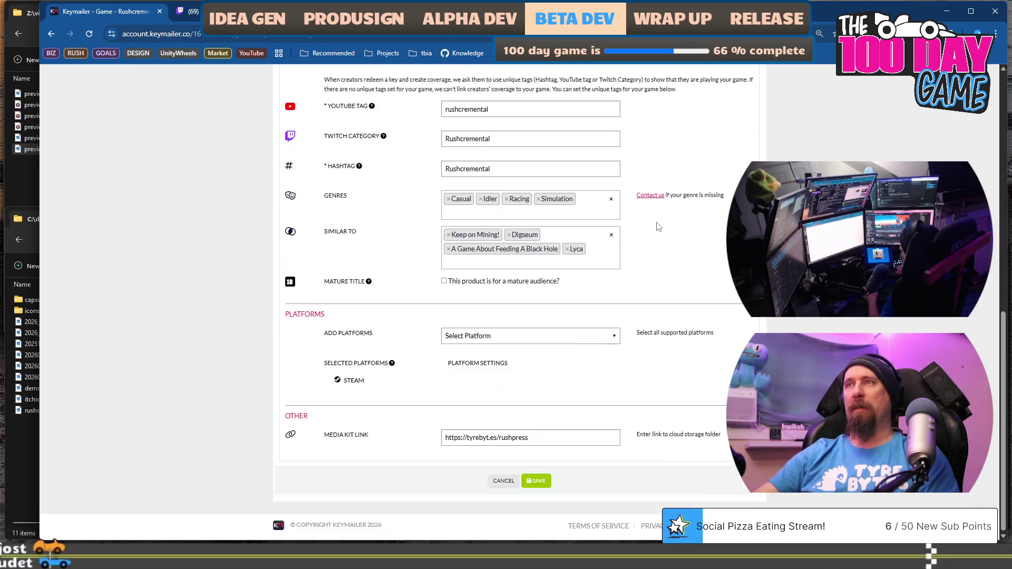
scroll(658, 227, "down", 1)
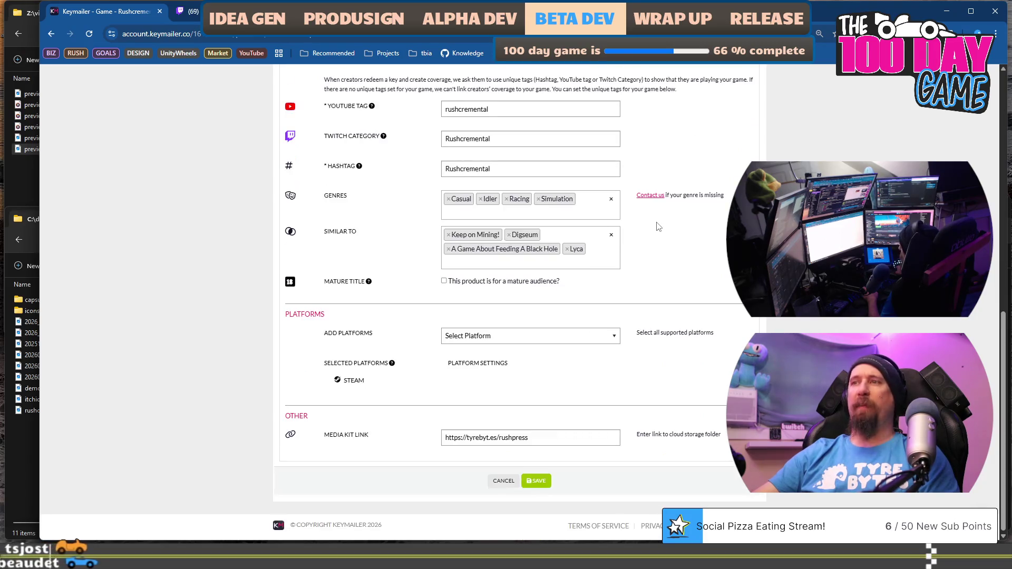
scroll(658, 227, "up", 1)
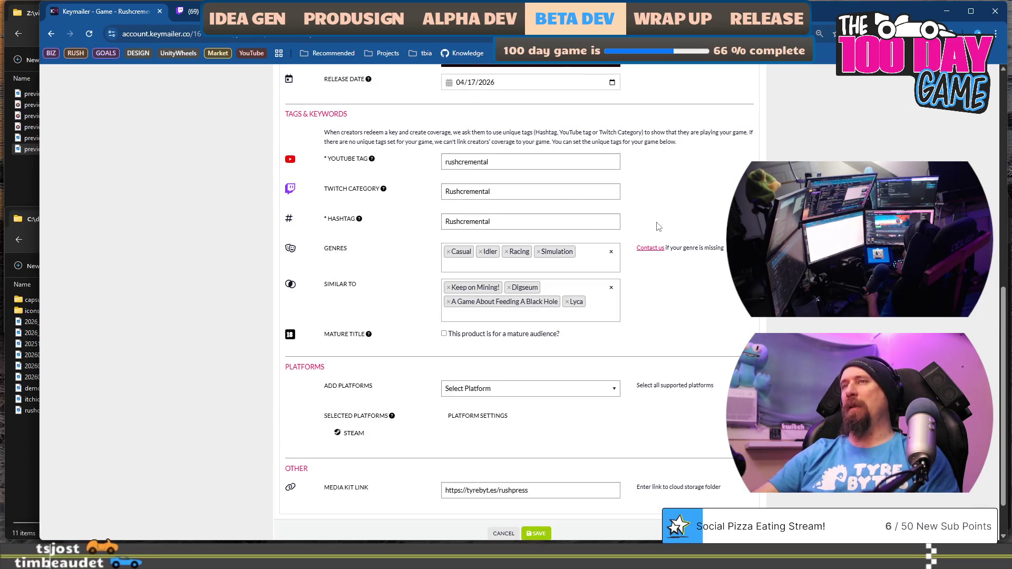
scroll(658, 226, "up", 5)
scroll(659, 227, "up", 3)
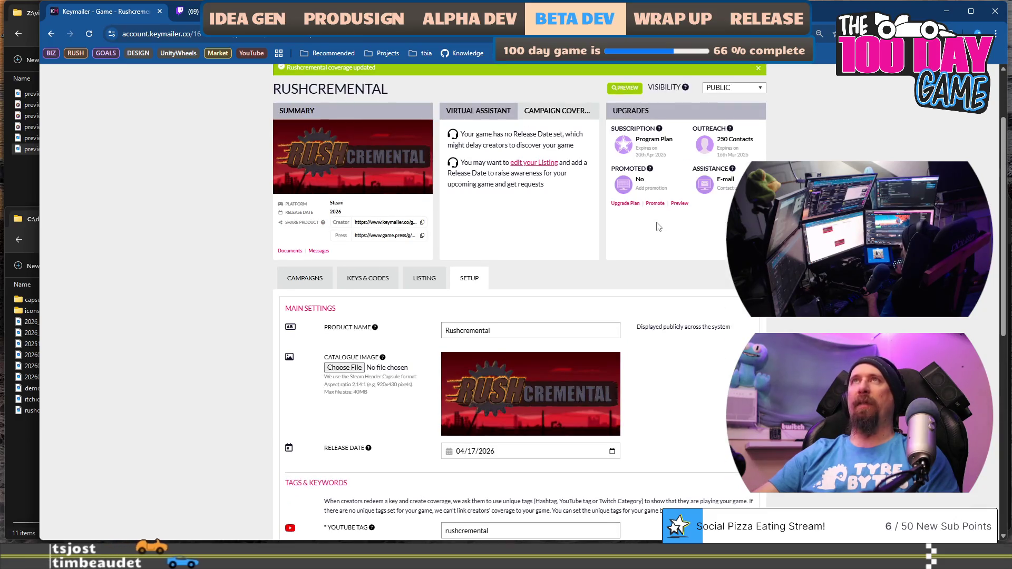
scroll(658, 226, "up", 1)
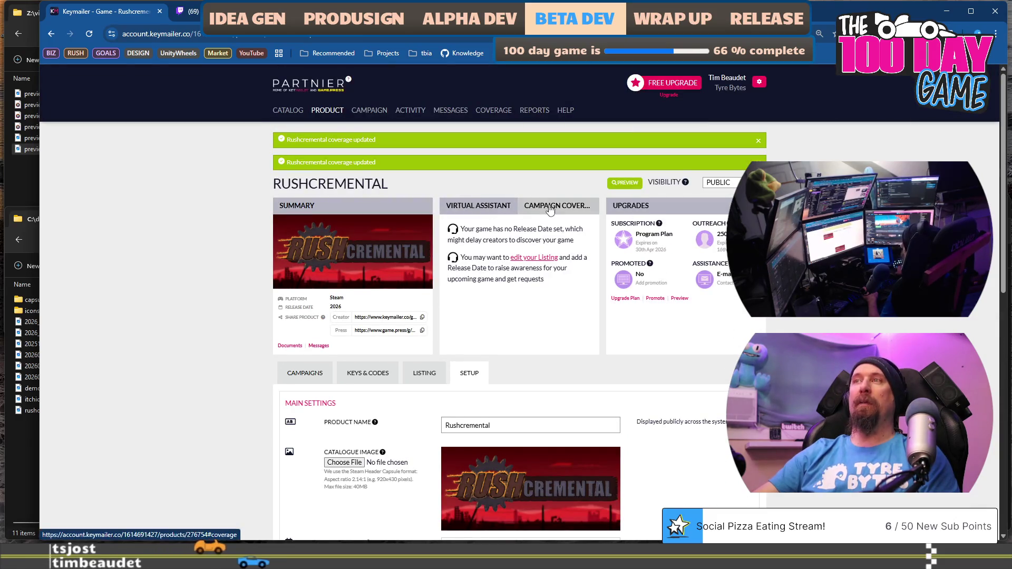
scroll(644, 364, "down", 5)
scroll(644, 365, "down", 5)
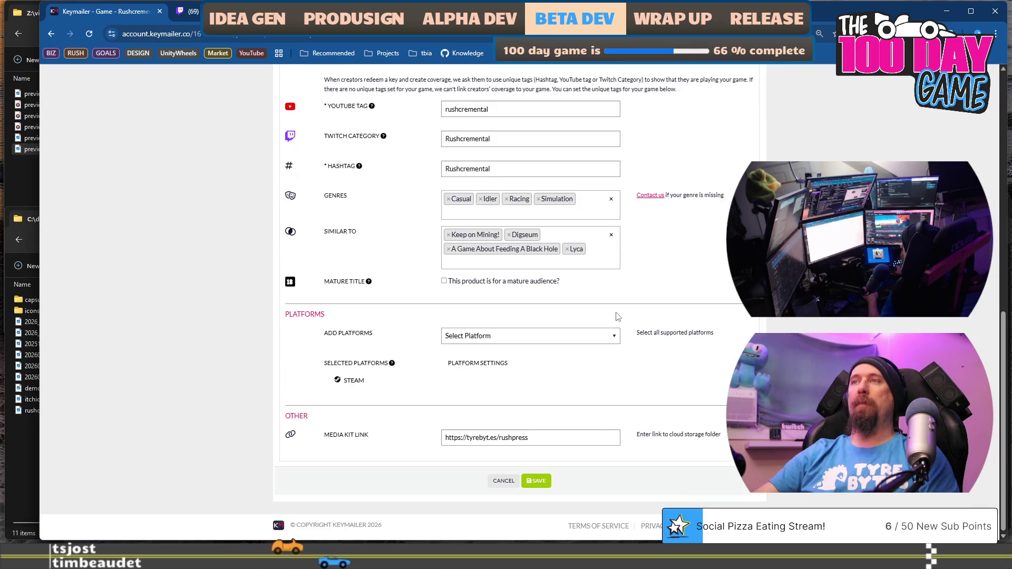
left_click(536, 482)
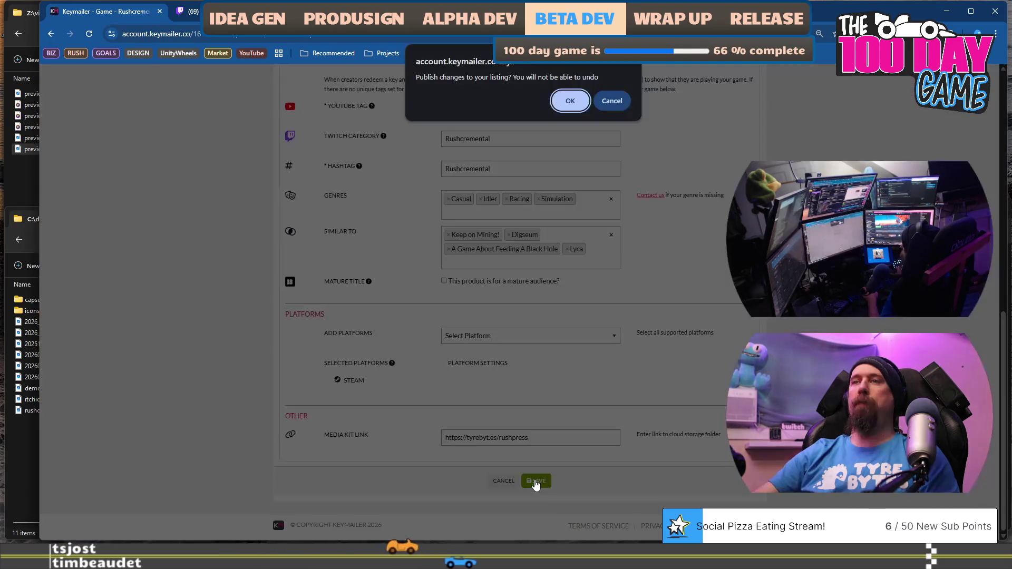
left_click(571, 101)
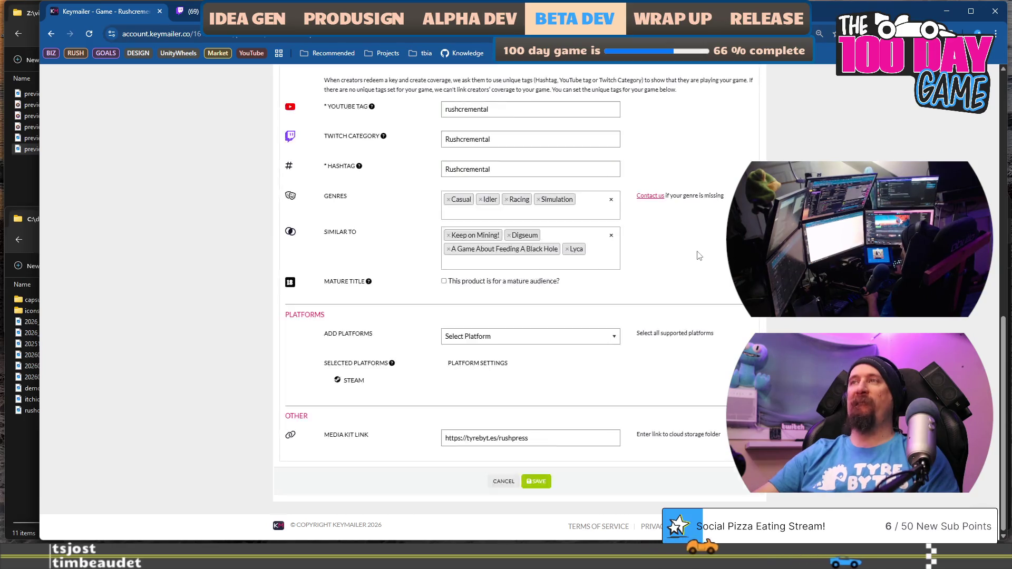
scroll(699, 256, "up", 3)
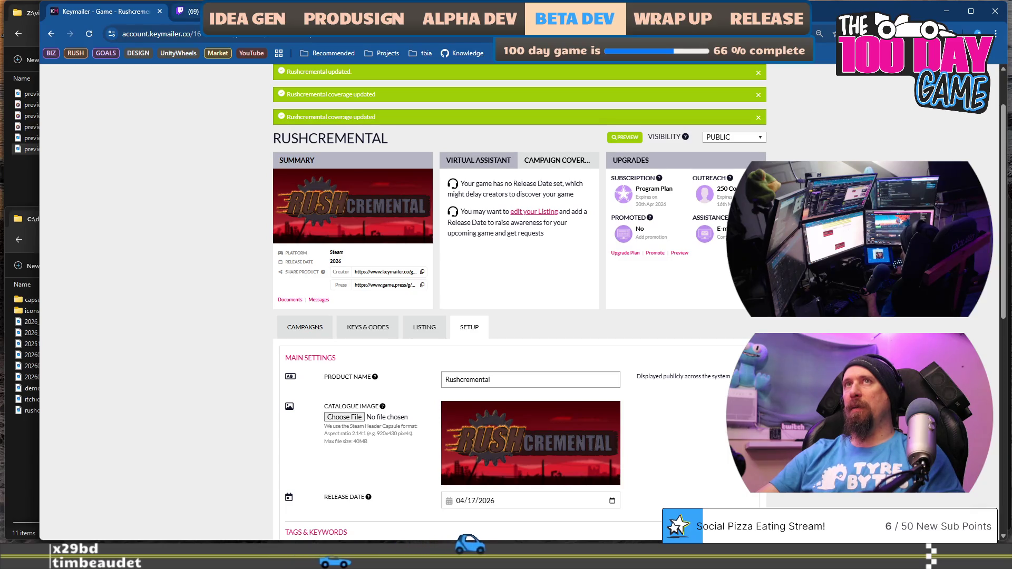
Step: Close the Chrome window, leaving the File Explorer folders on the desktop
mouse_move(187, 11)
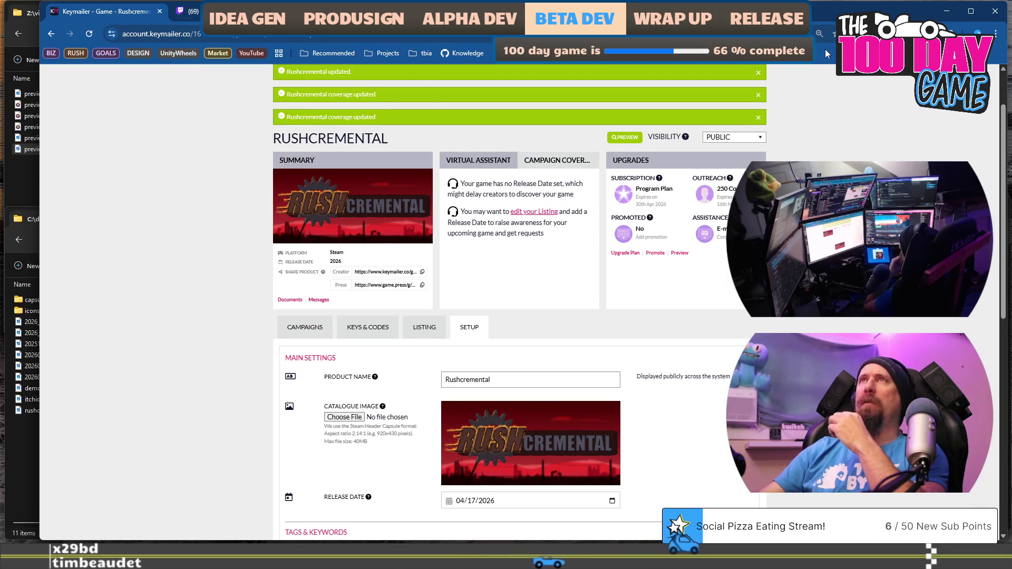
left_click(996, 12)
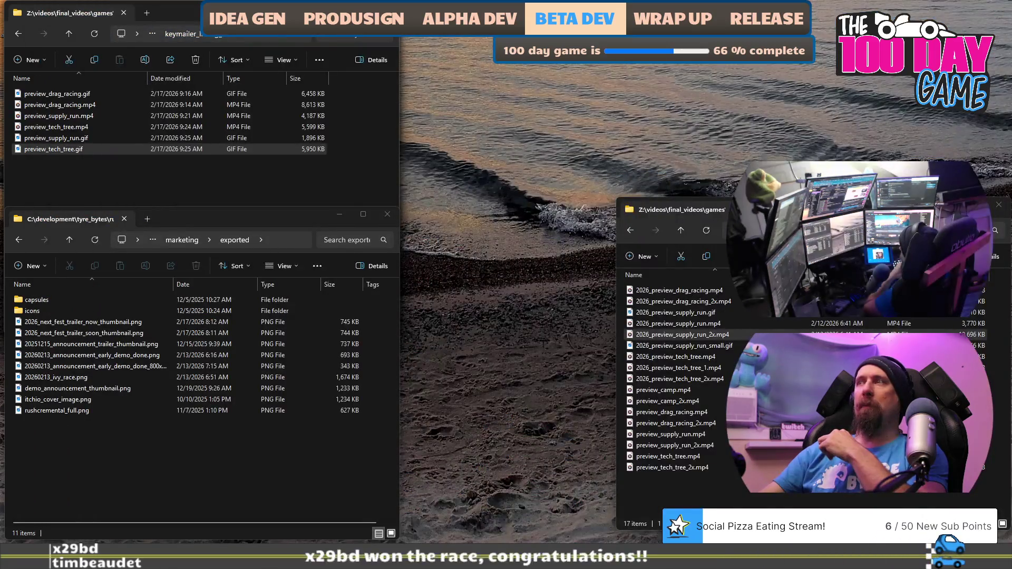
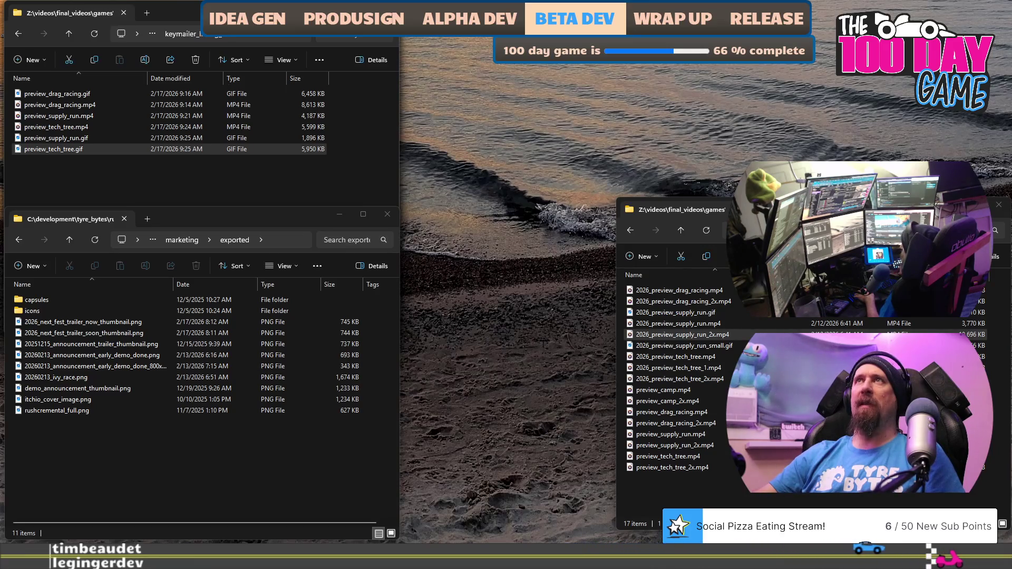
Step: Switch from the File Explorer windows to the browser showing Bluesky's Discover feed
key("alt+Tab")
key("alt+Tab")
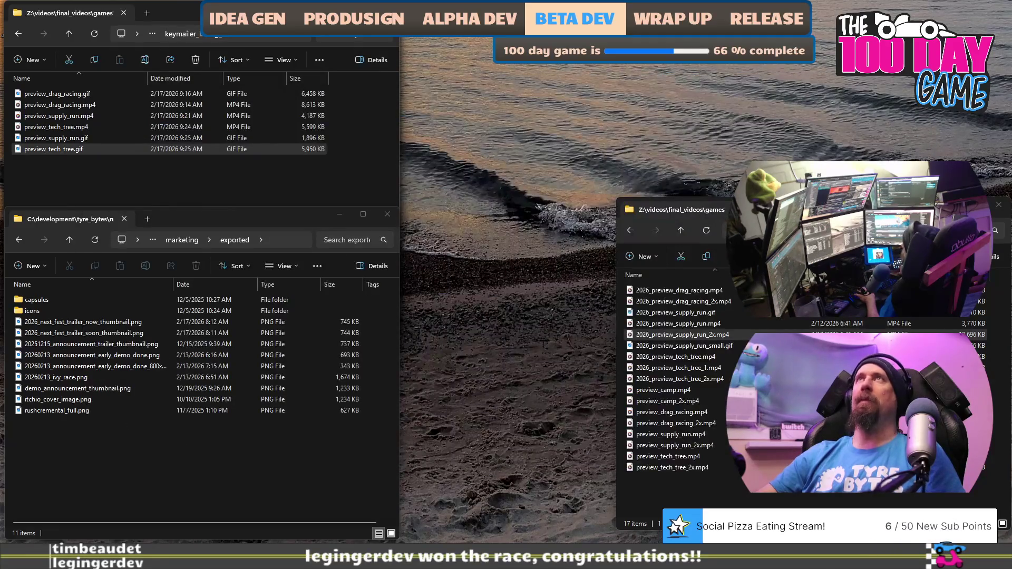
key("alt+Tab")
key("alt+Tab")
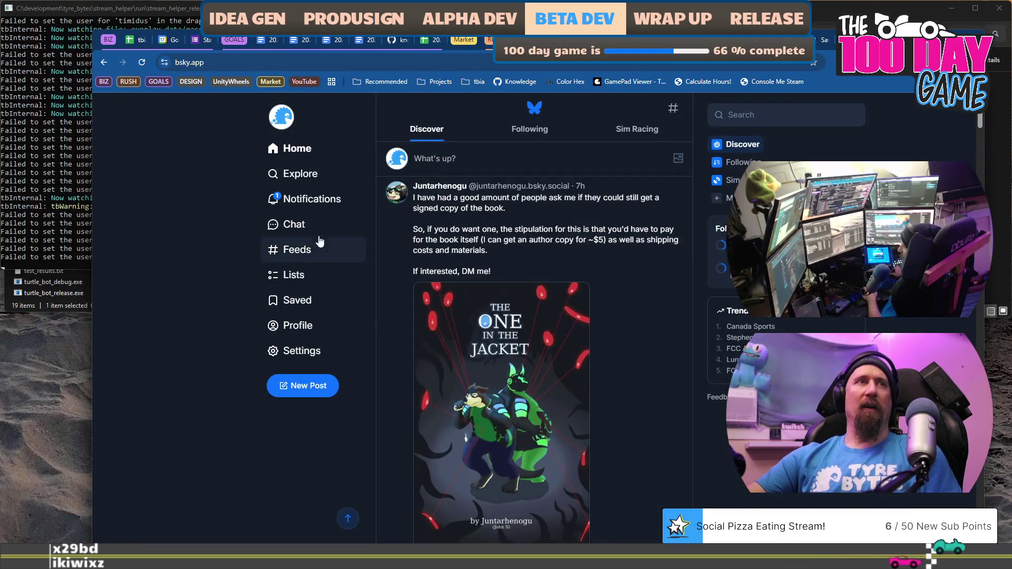
Step: Glance at Bluesky notifications, then close both Steam store tabs, Bluesky and YouTube Studio
left_click(324, 206)
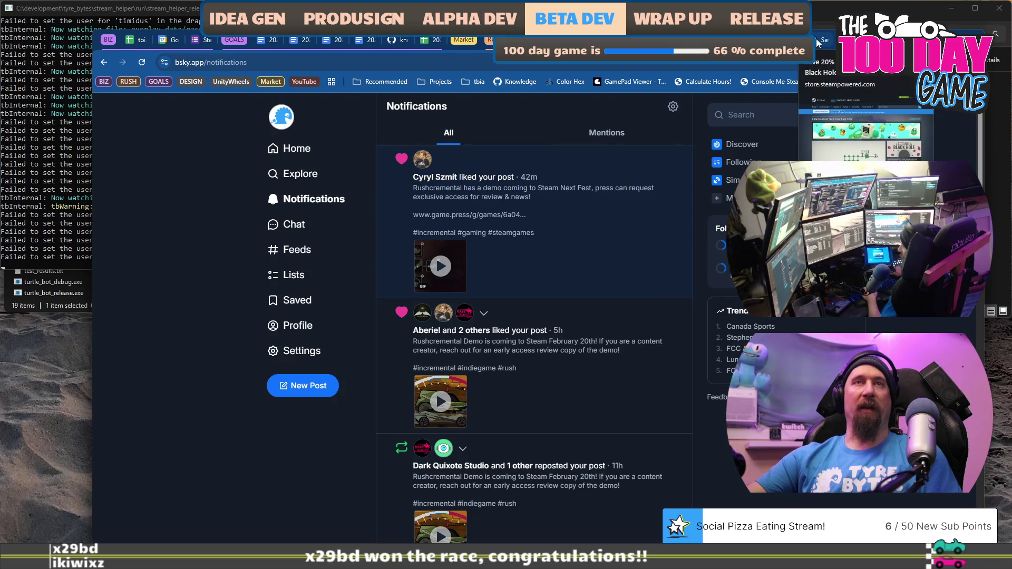
left_click(819, 41)
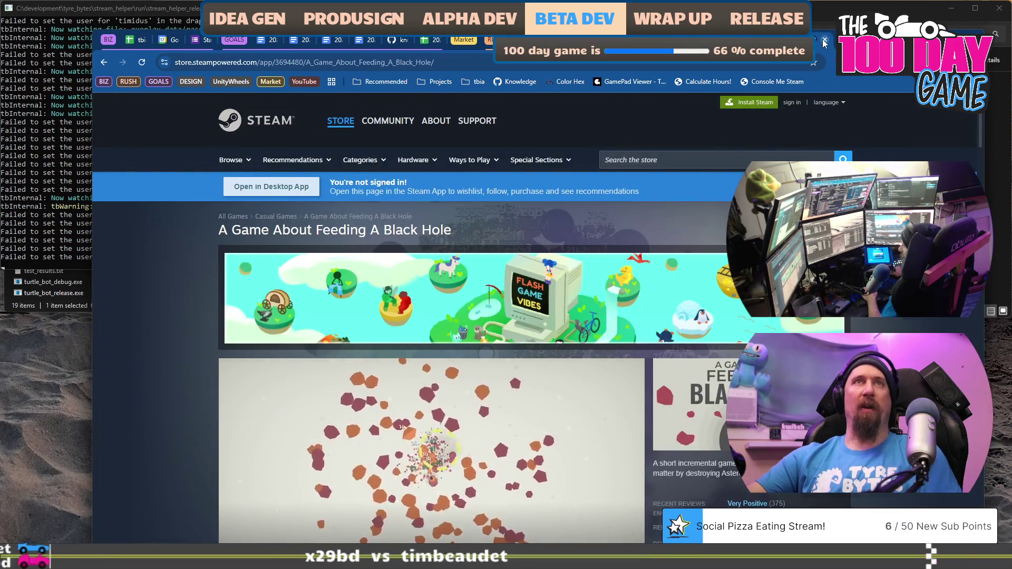
left_click(825, 42)
left_click(825, 41)
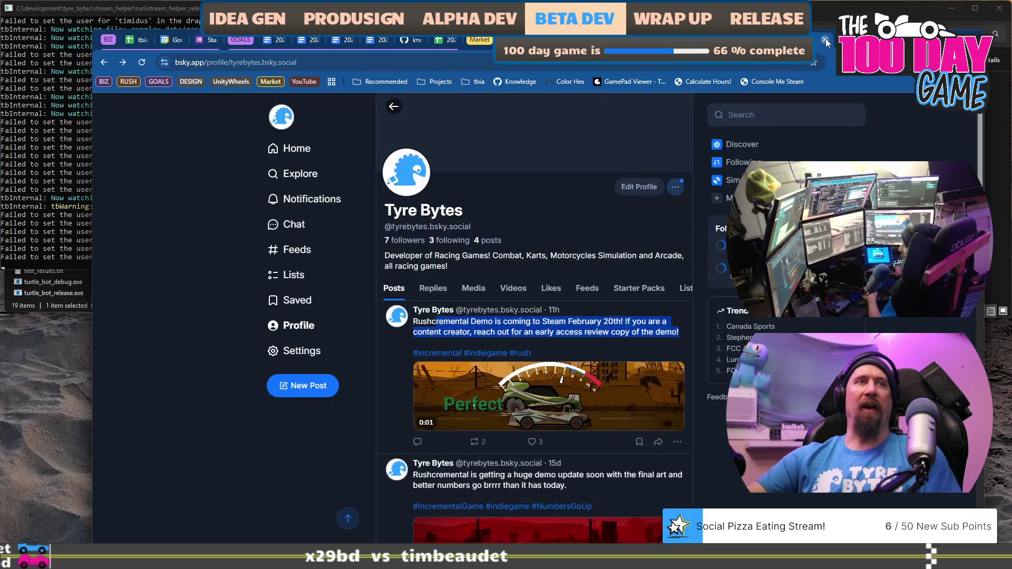
left_click(826, 41)
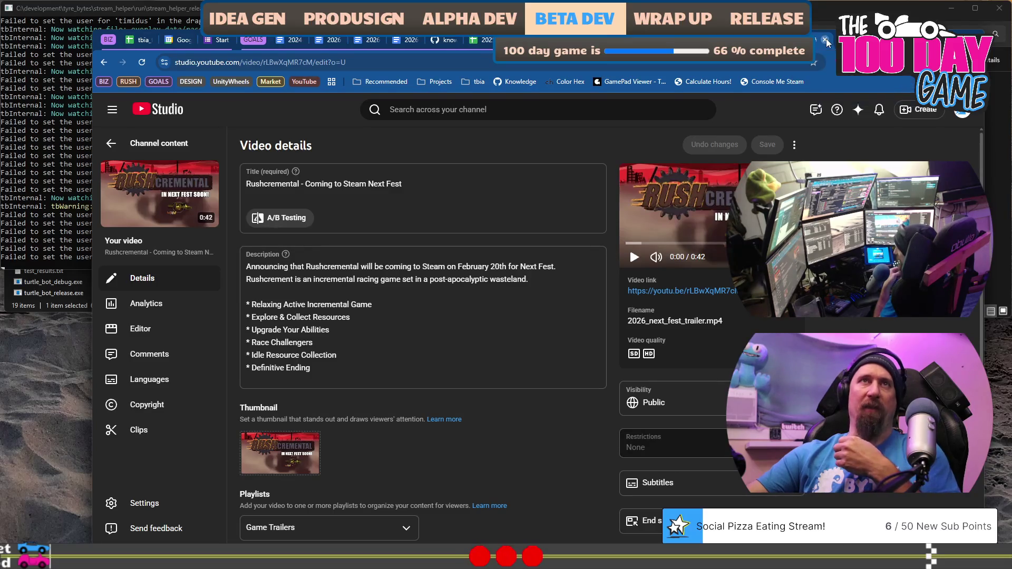
left_click(825, 42)
key("ctrl+super+Right")
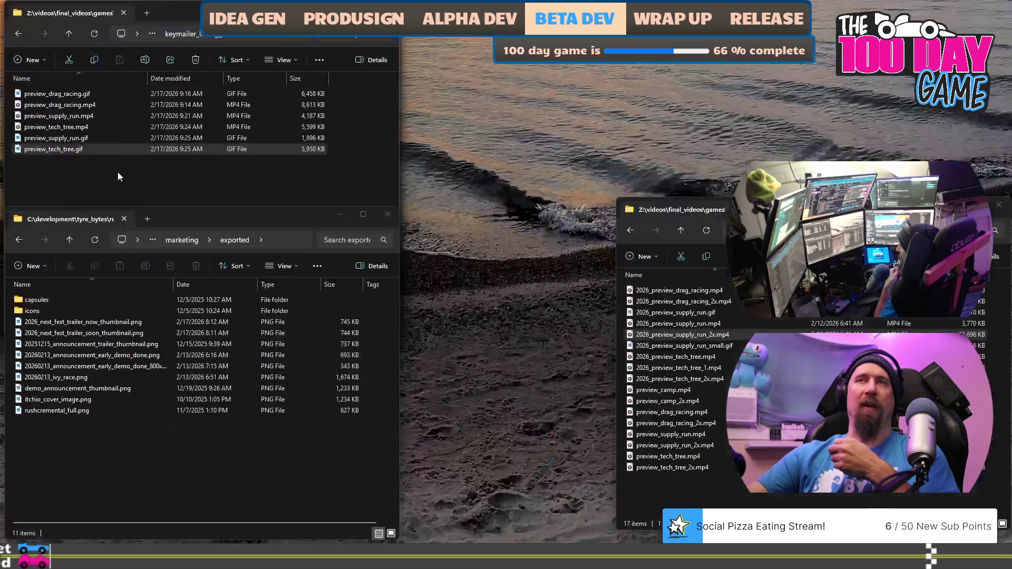
Step: Return to the browser desktop, read ChatGPT's Next Fest ideas, then bring Steam's library forward
key("ctrl+super+Left")
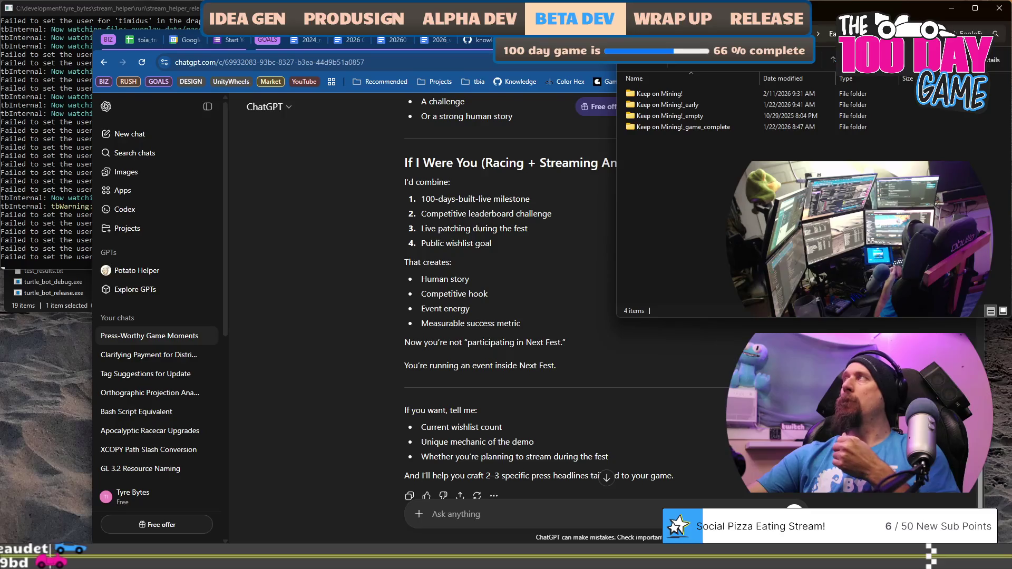
key("alt+Tab")
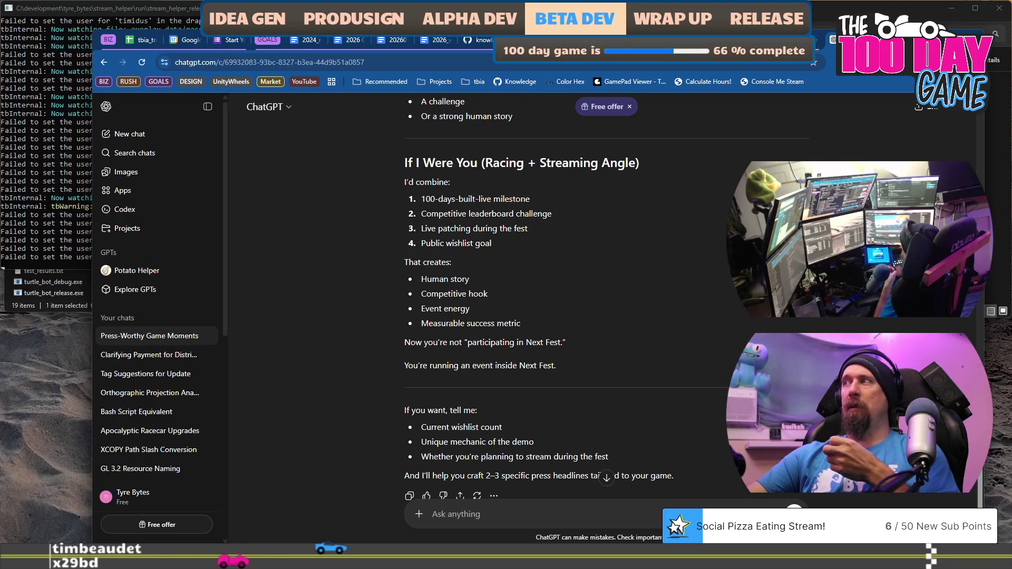
key("alt+Tab")
scroll(82, 313, "down", 5)
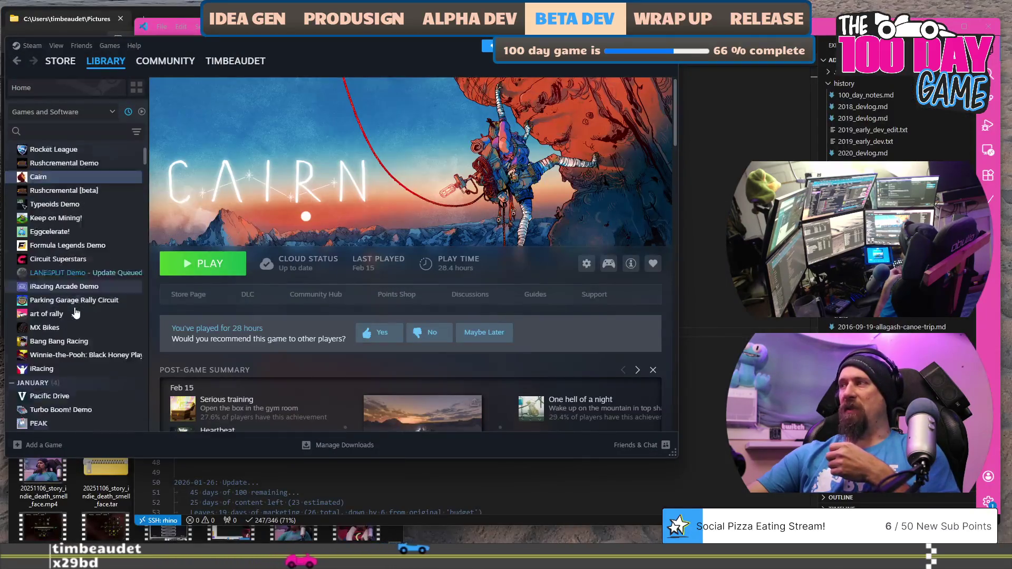
Step: Start the queued LANESPLIT Demo update from its library page, then go back to Cairn
scroll(76, 350, "up", 5)
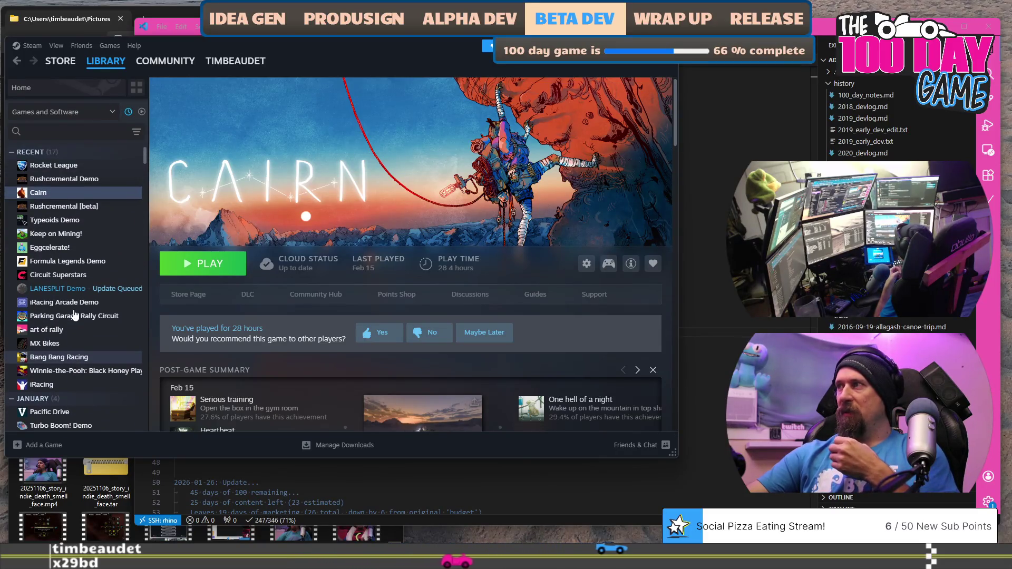
left_click(100, 288)
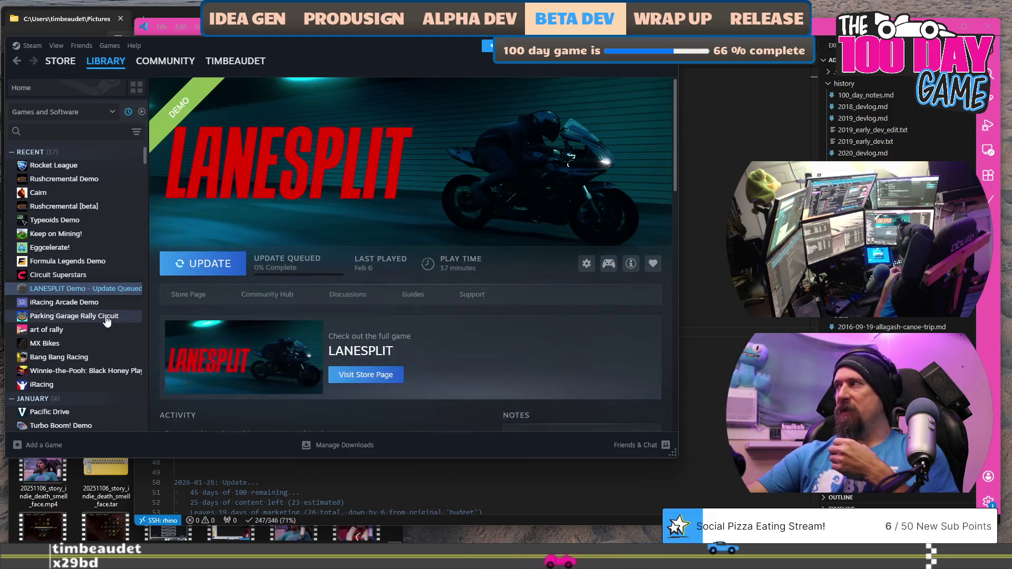
left_click(205, 264)
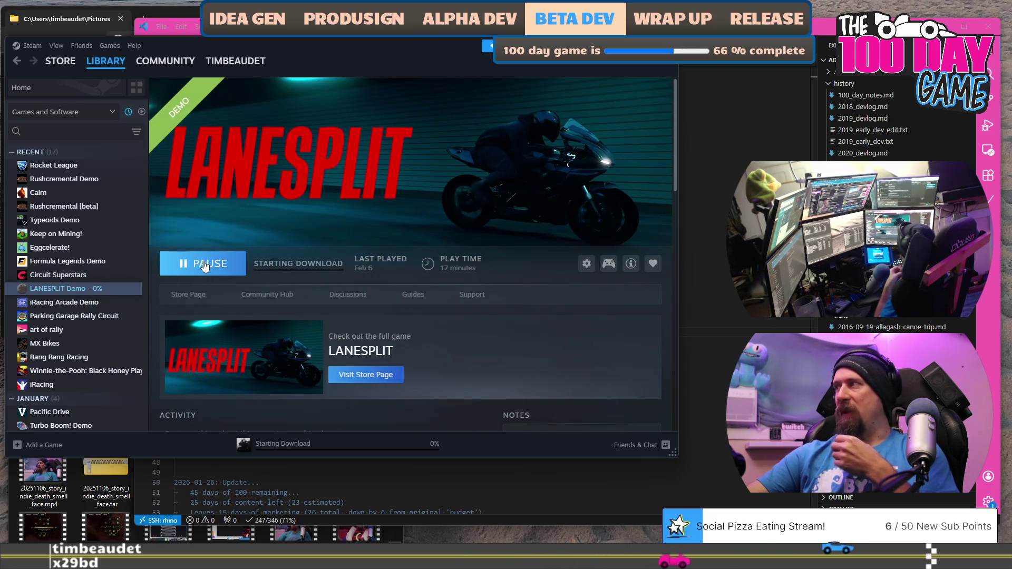
scroll(375, 294, "down", 4)
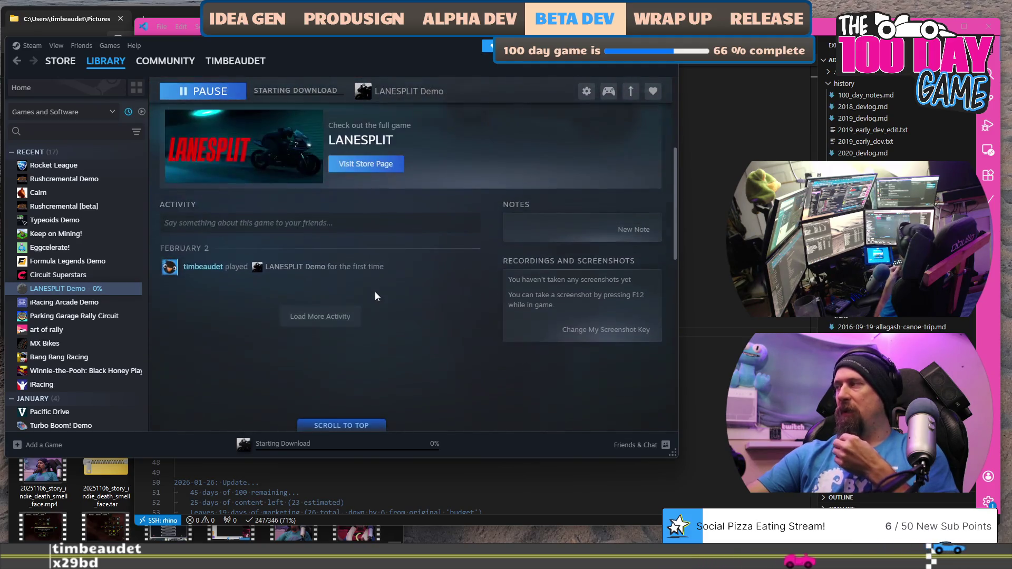
scroll(376, 296, "up", 3)
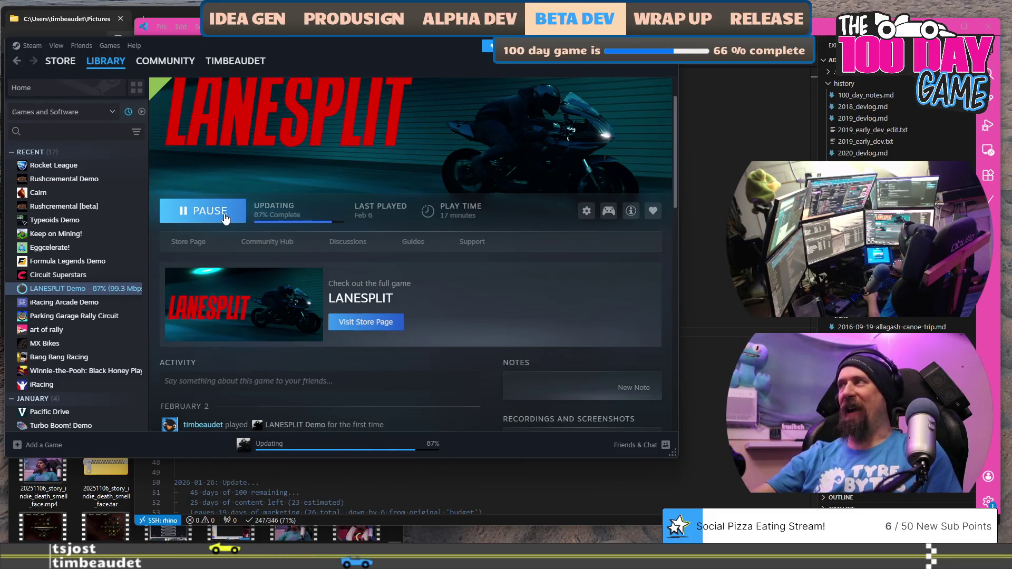
left_click(106, 193)
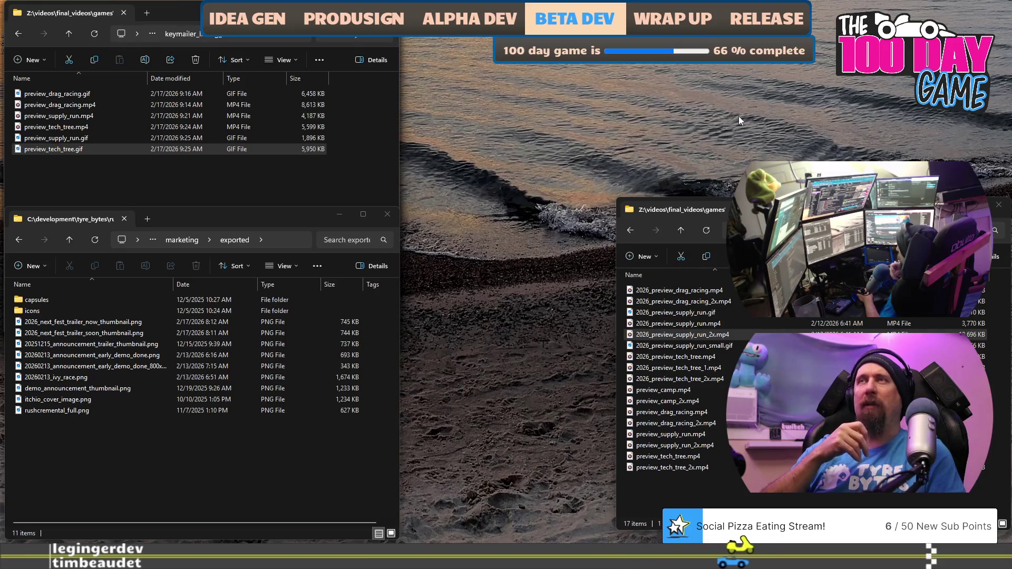
key("super+e")
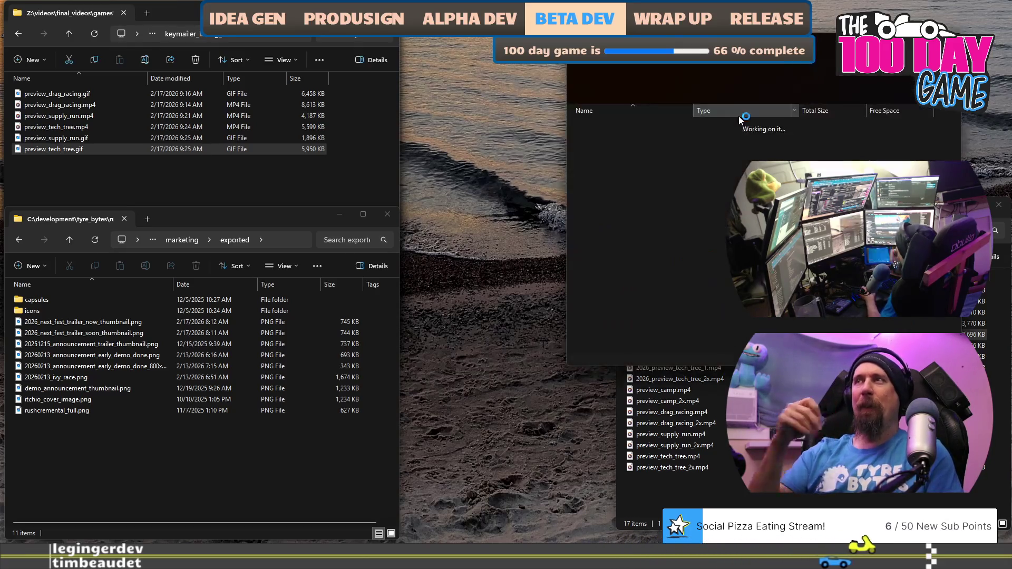
key("alt+F4")
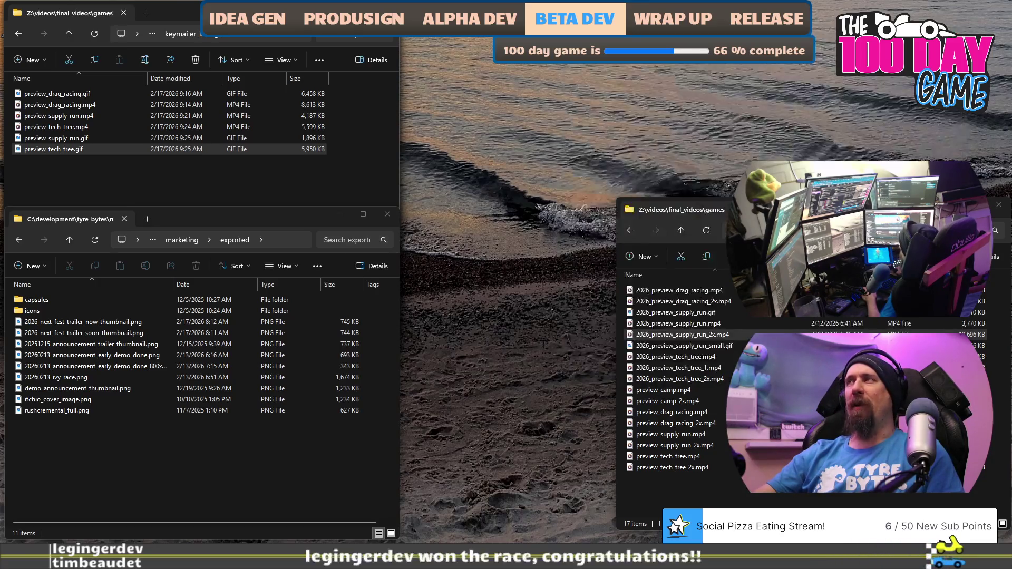